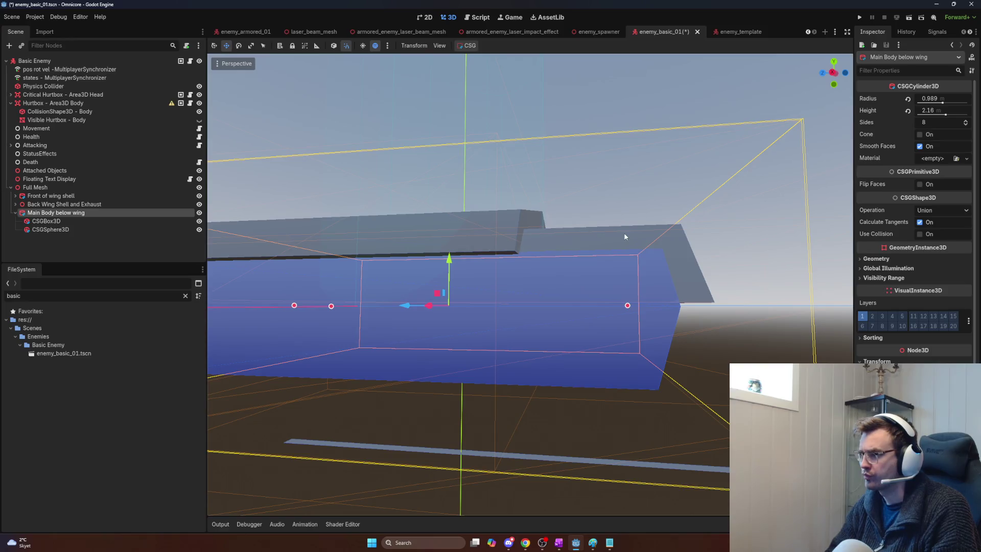
- Compare the Front of wing shell and Main Body below wing cylinders by selecting each in turn
click(685, 264)
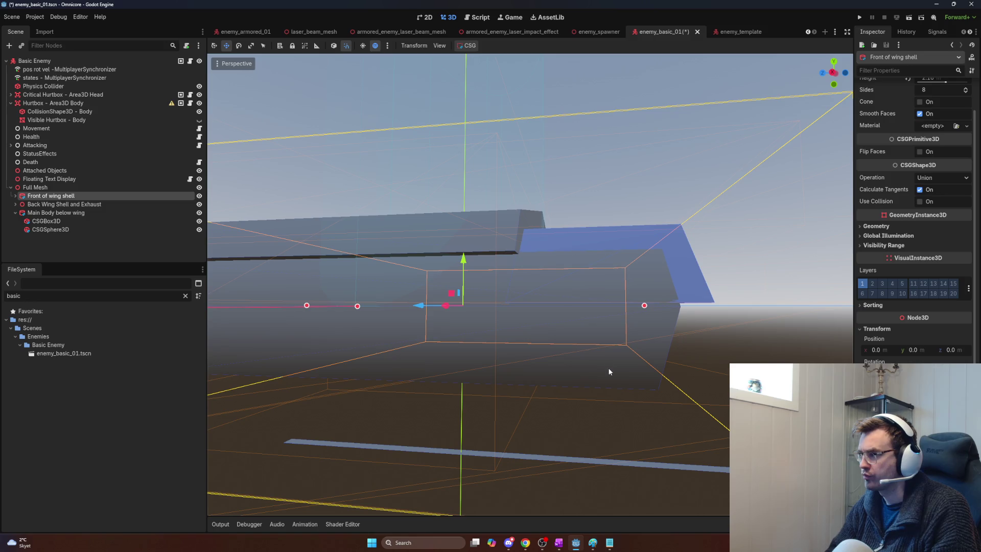
click(573, 325)
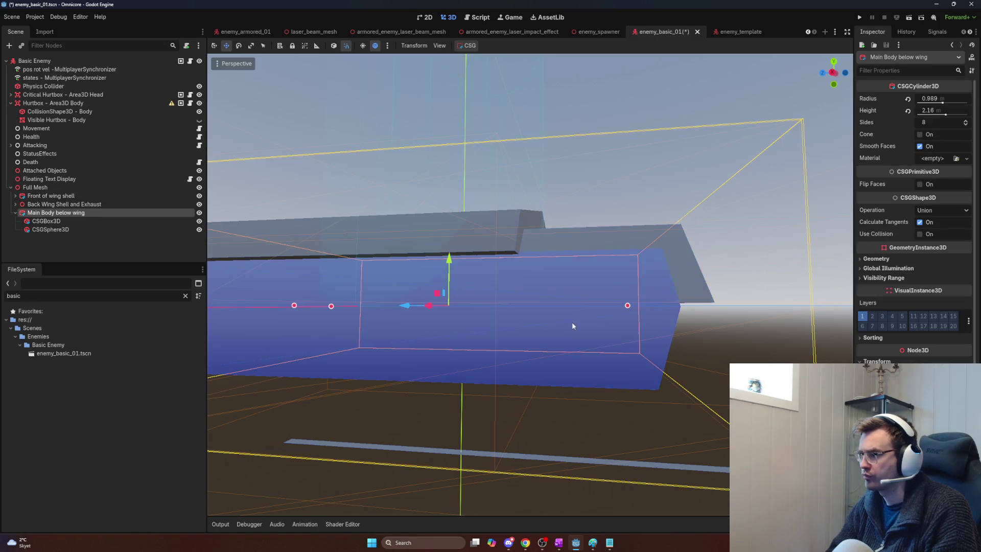
click(654, 238)
click(642, 320)
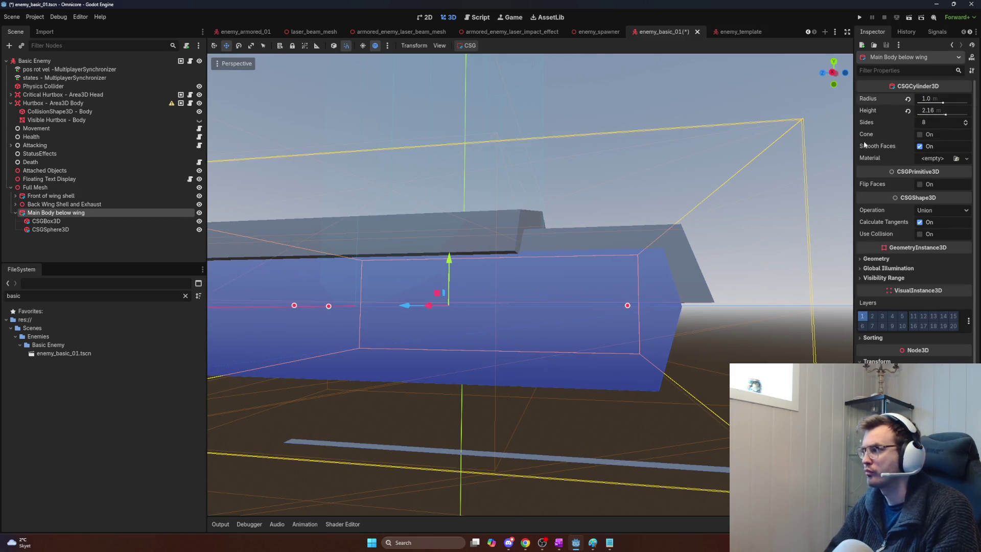
click(673, 244)
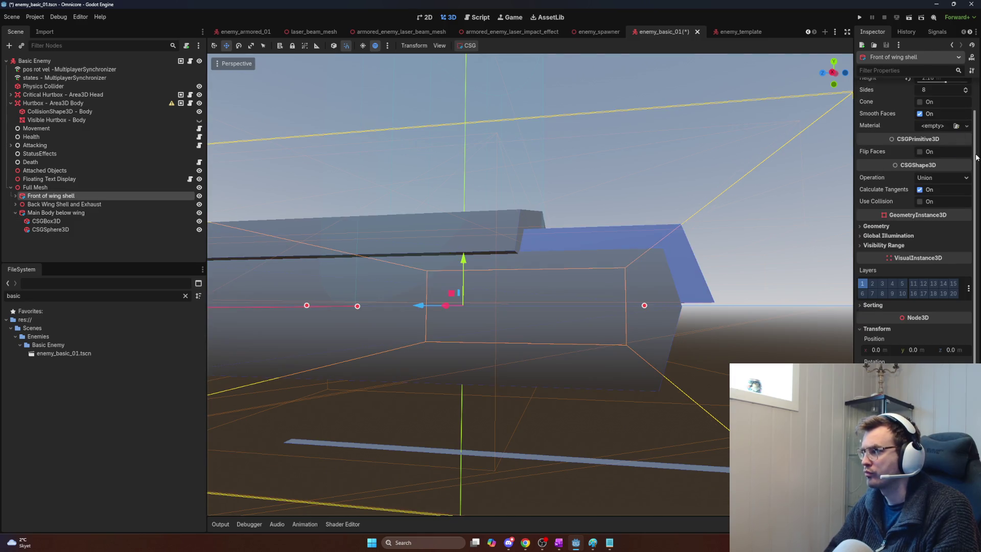
- Set the Front of wing shell's Radius to 1.01 in the Inspector
scroll(977, 157, up, 2)
click(946, 98)
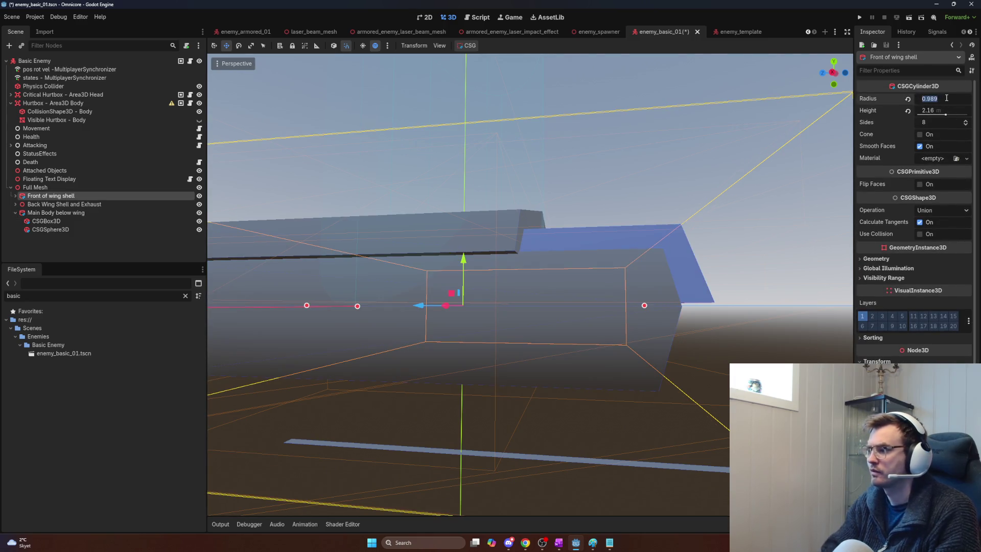
text(1)
key(Return)
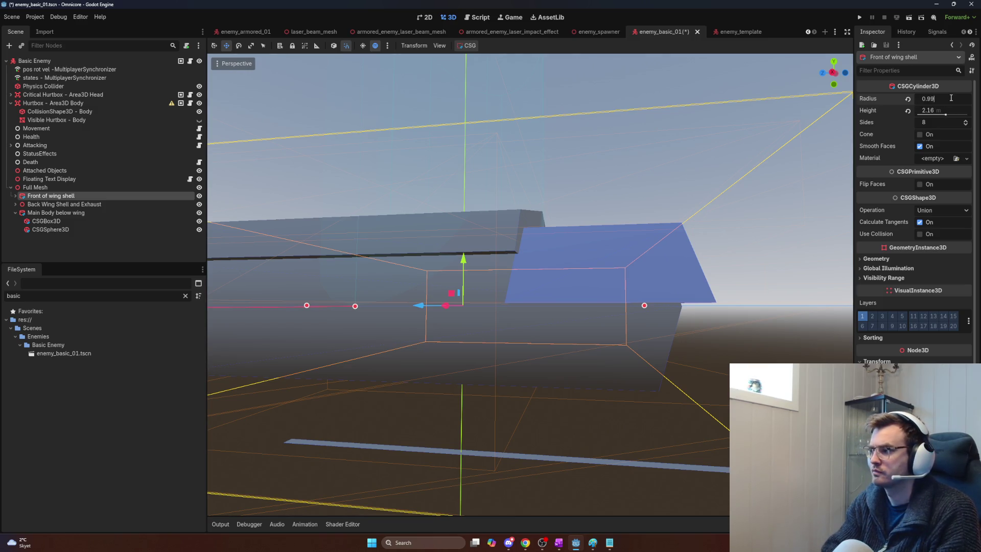
key(Return)
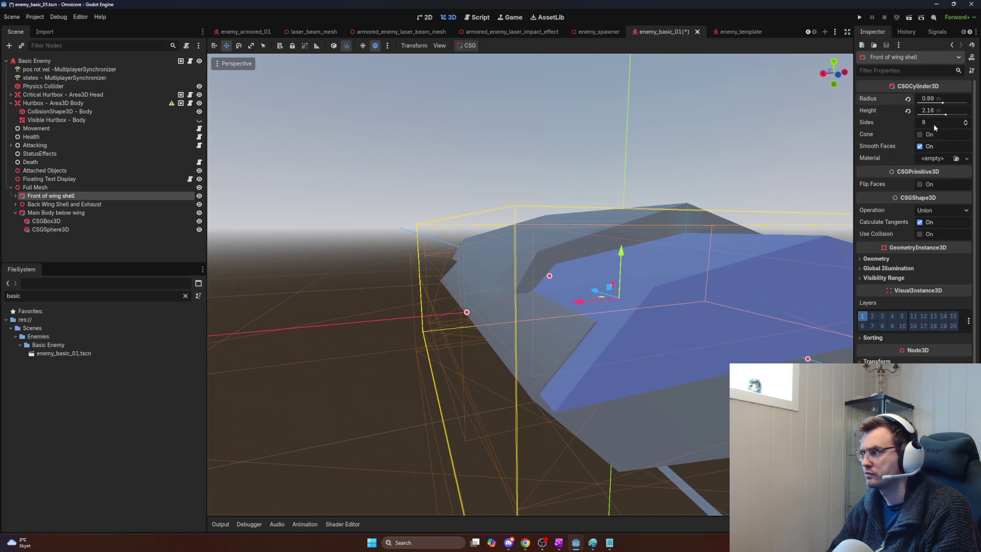
scroll(933, 100, up, 2)
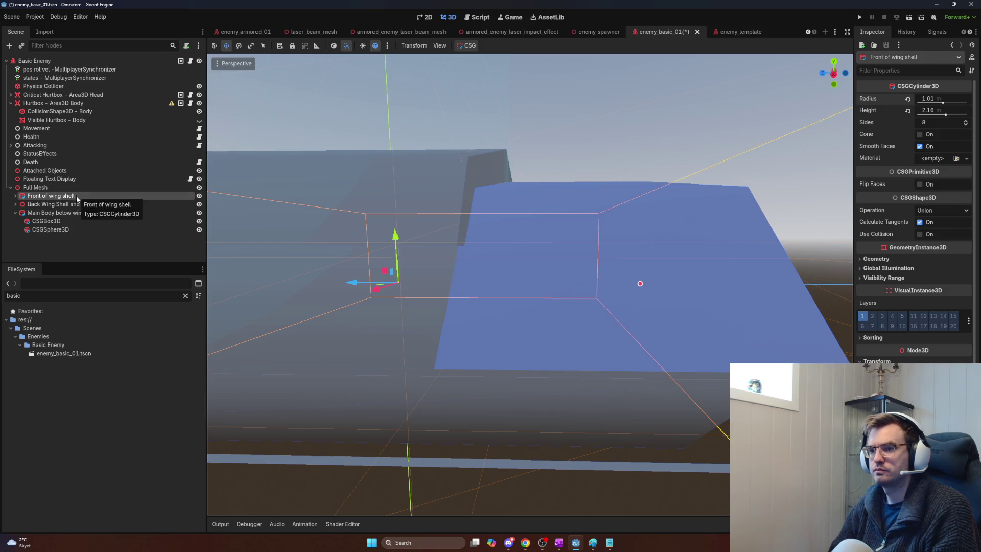
click(71, 214)
- Drag the Main Body below wing cylinder's height handle until Height reads about 2.28 m
right_click(71, 214)
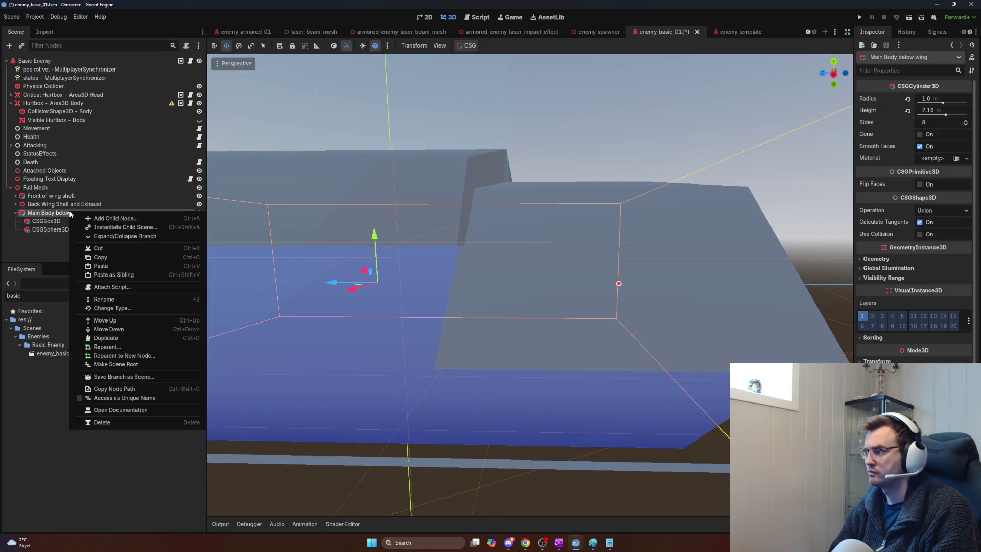
click(40, 191)
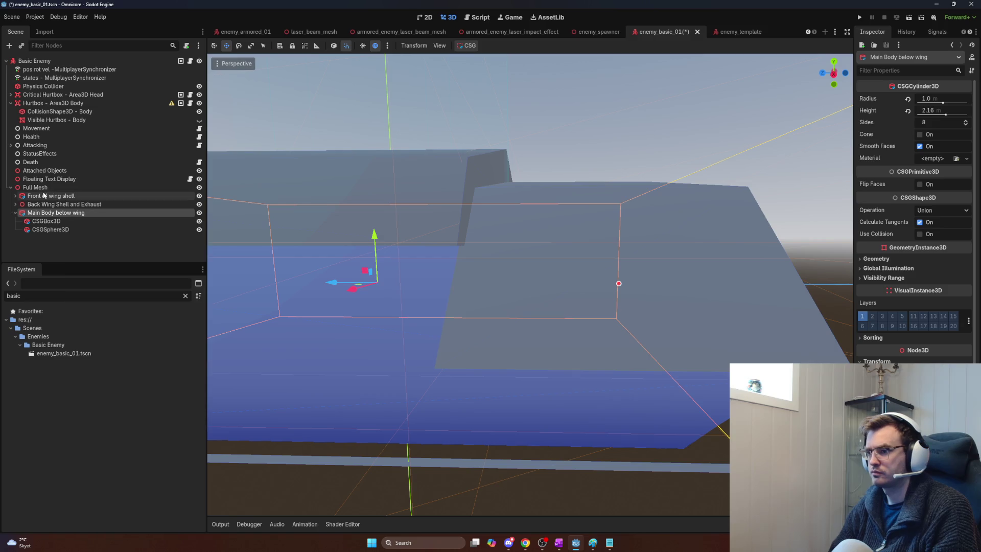
click(44, 196)
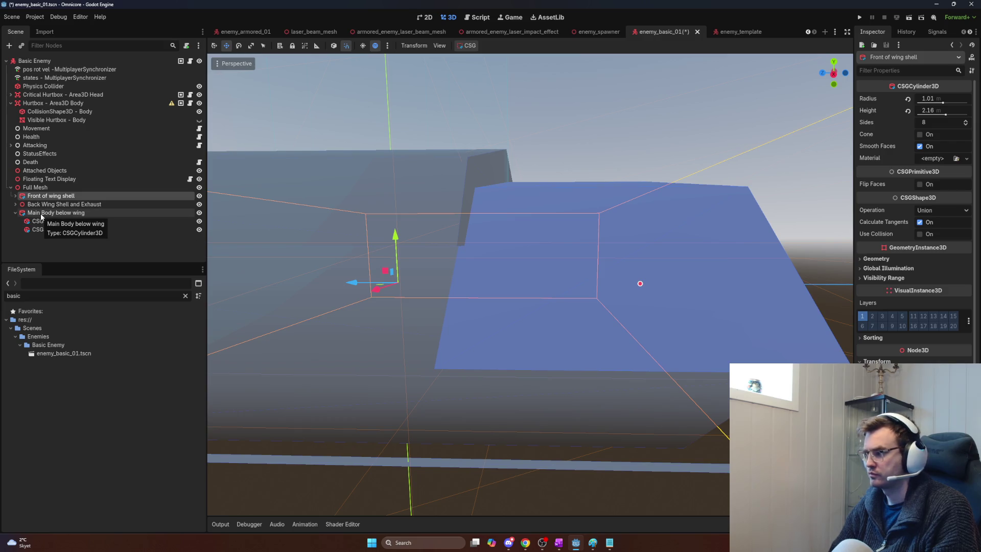
click(41, 213)
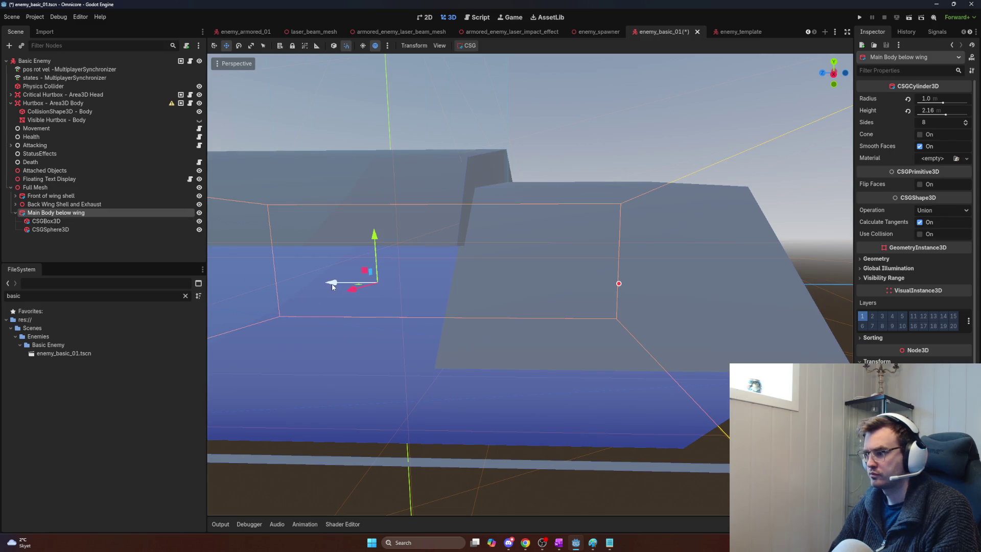
mouse_move(332, 286)
mouse_down()
mouse_move(423, 295)
mouse_move(413, 295)
mouse_up()
drag(529, 301, 529, 301)
drag(396, 306, 397, 307)
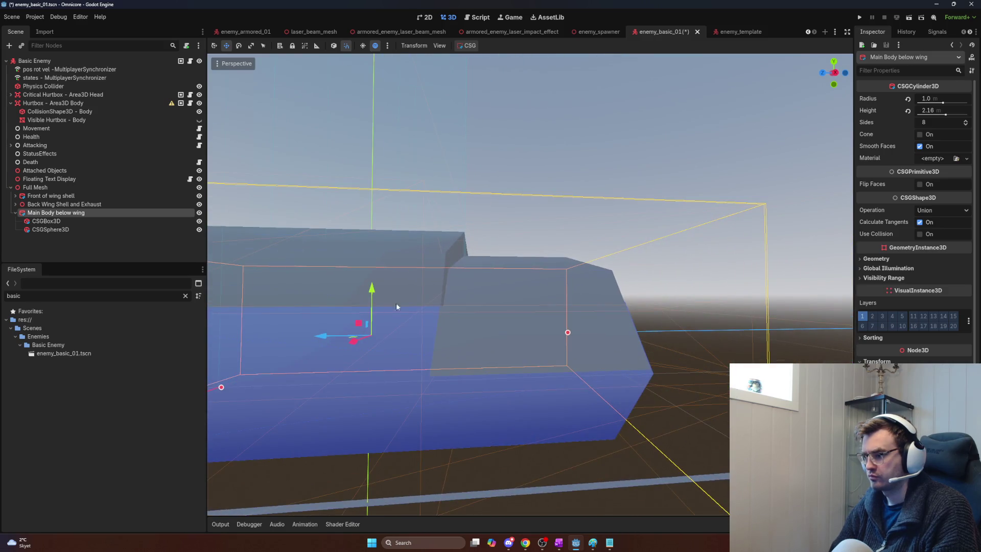
drag(321, 337, 319, 337)
drag(409, 342, 410, 342)
mouse_move(592, 358)
mouse_down()
mouse_move(556, 357)
mouse_move(633, 357)
mouse_move(337, 358)
mouse_move(506, 346)
mouse_move(469, 358)
mouse_move(433, 330)
mouse_move(448, 333)
mouse_move(313, 329)
mouse_move(415, 342)
mouse_up()
scroll(402, 342, up, 3)
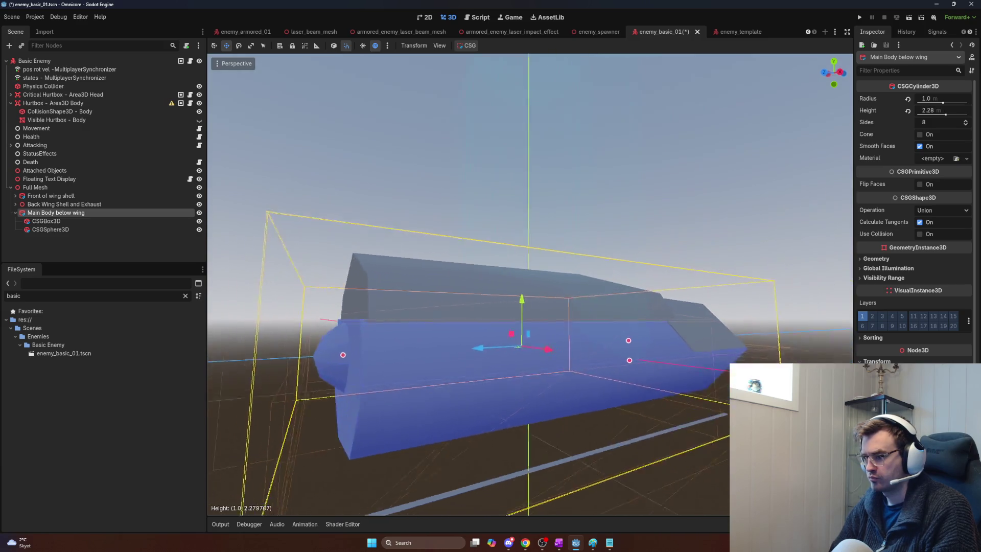
- Slide the main body slightly back along its axis so its end meets the wing shell
drag(403, 342, 367, 331)
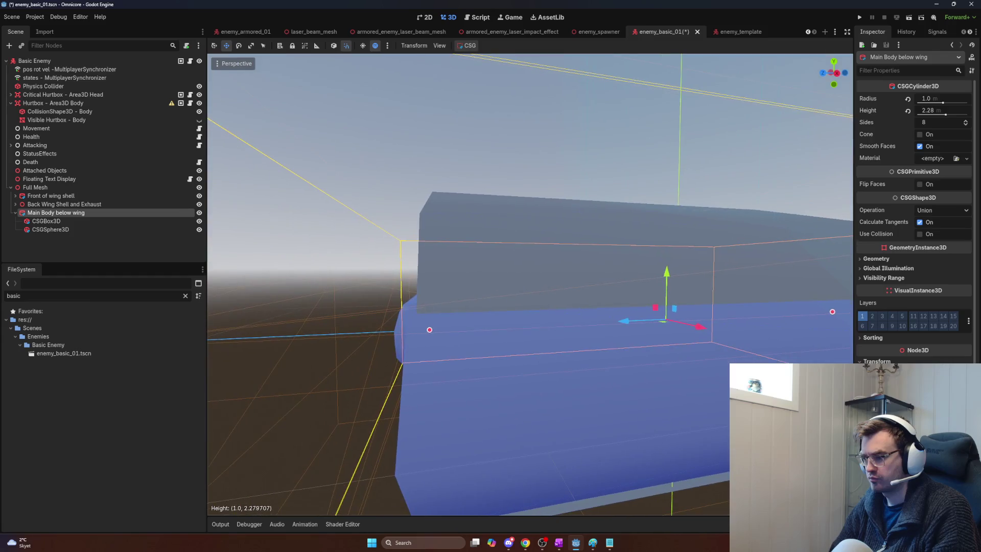
drag(622, 325, 557, 333)
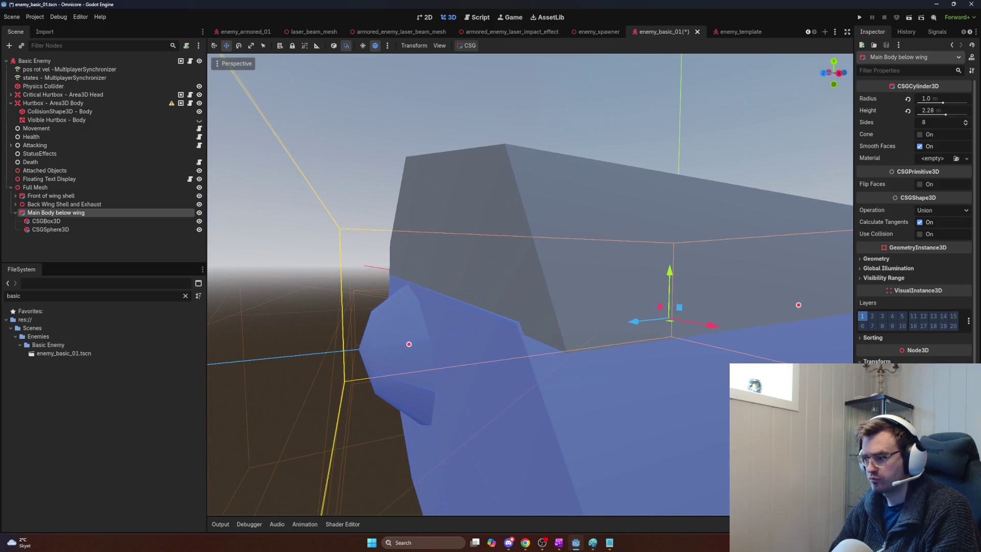
drag(634, 326, 634, 326)
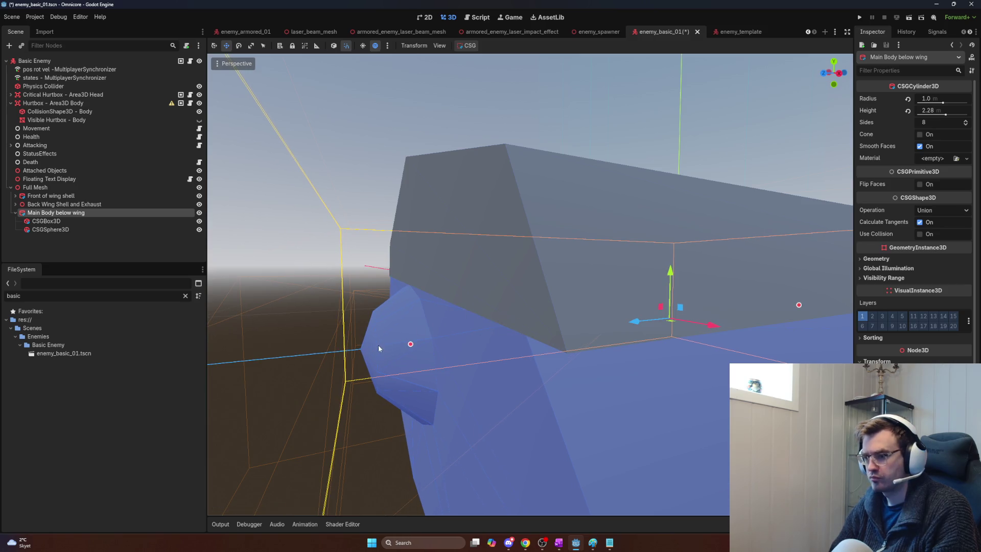
click(46, 221)
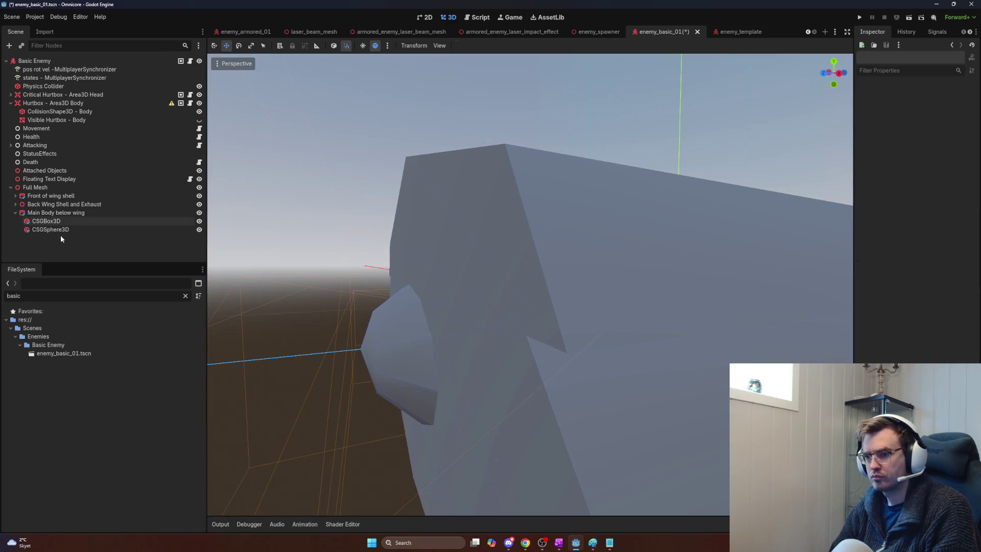
- Move CSGSphere3D directly under Full Mesh and stretch it vertically
click(59, 229)
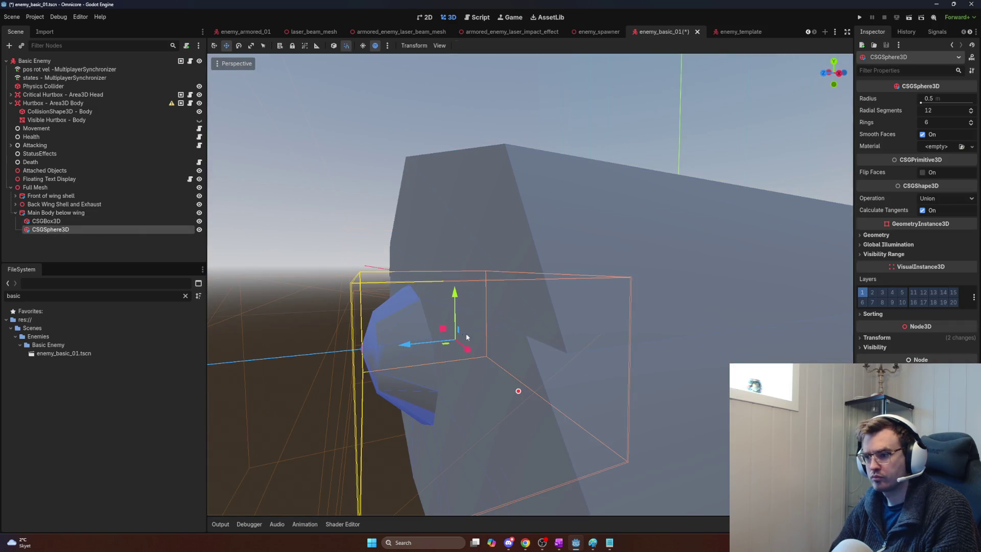
drag(35, 206, 35, 193)
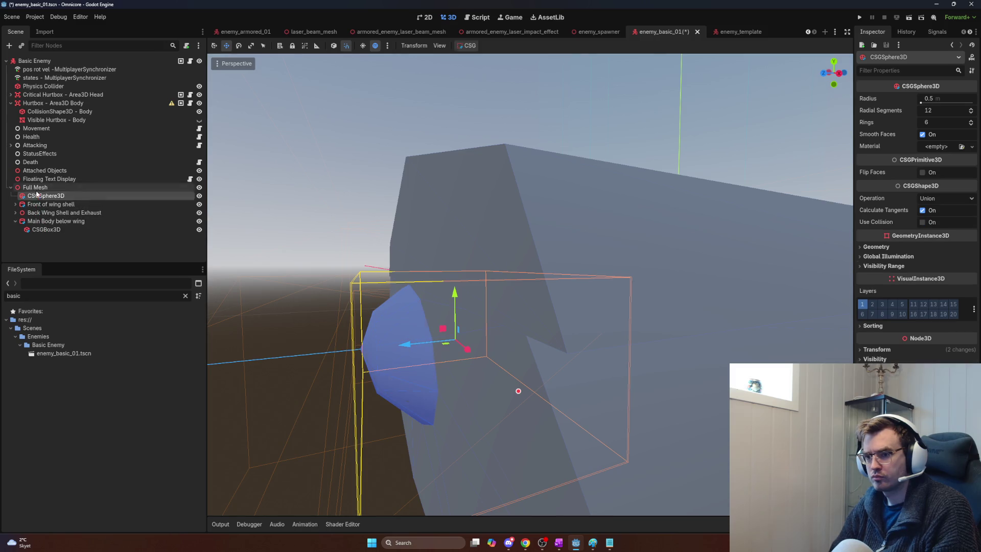
mouse_move(412, 345)
mouse_down()
mouse_move(319, 357)
mouse_move(429, 347)
mouse_move(376, 349)
mouse_move(431, 326)
mouse_up()
mouse_move(455, 295)
mouse_down()
mouse_move(440, 204)
mouse_move(437, 217)
mouse_up()
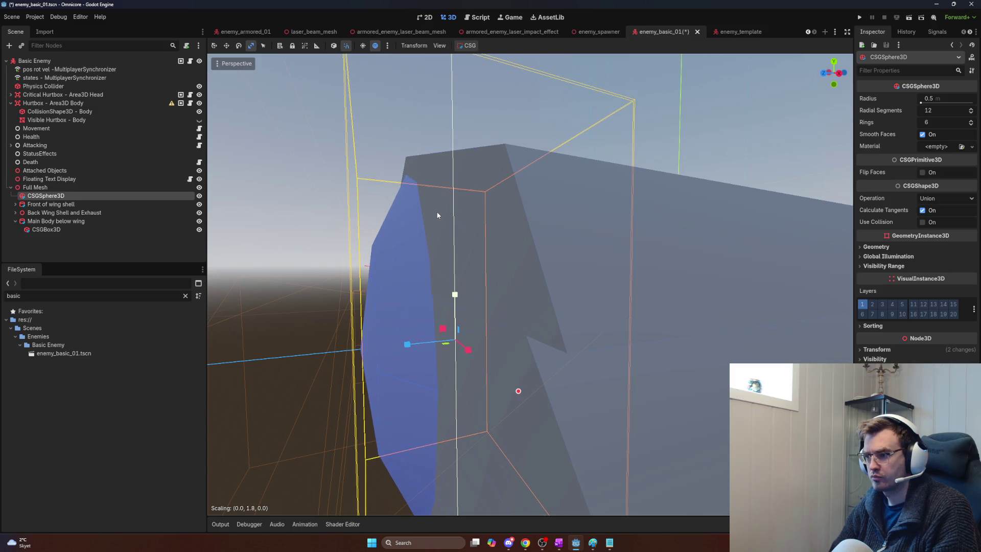
- Flatten the sphere, adjust its height, and stretch it along Z
mouse_move(485, 389)
mouse_down()
mouse_move(606, 276)
mouse_move(480, 311)
mouse_move(429, 243)
mouse_move(465, 140)
mouse_move(446, 239)
mouse_up()
drag(538, 261, 535, 251)
key(w)
mouse_move(532, 196)
mouse_down()
mouse_move(531, 169)
mouse_move(532, 286)
mouse_move(531, 153)
mouse_move(530, 242)
mouse_up()
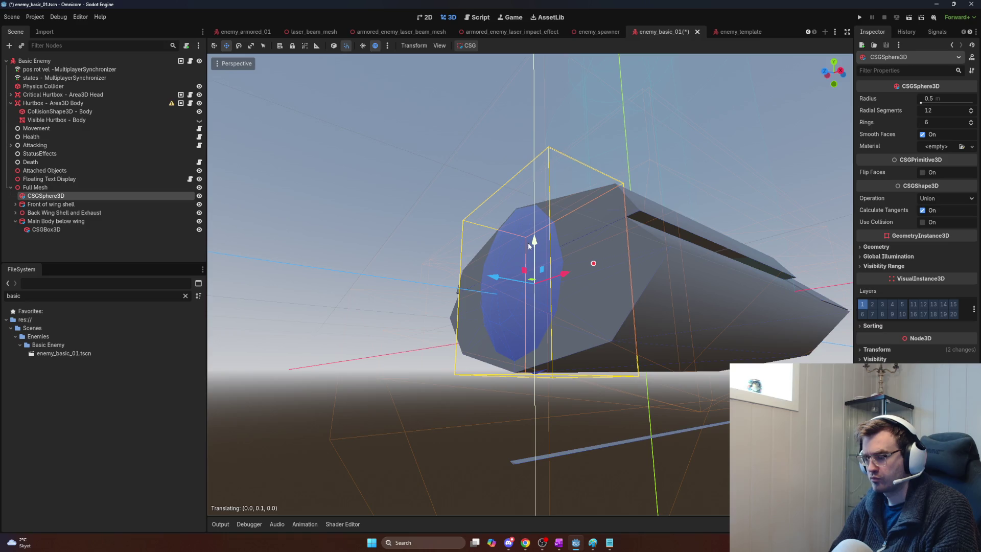
scroll(529, 246, up, 10)
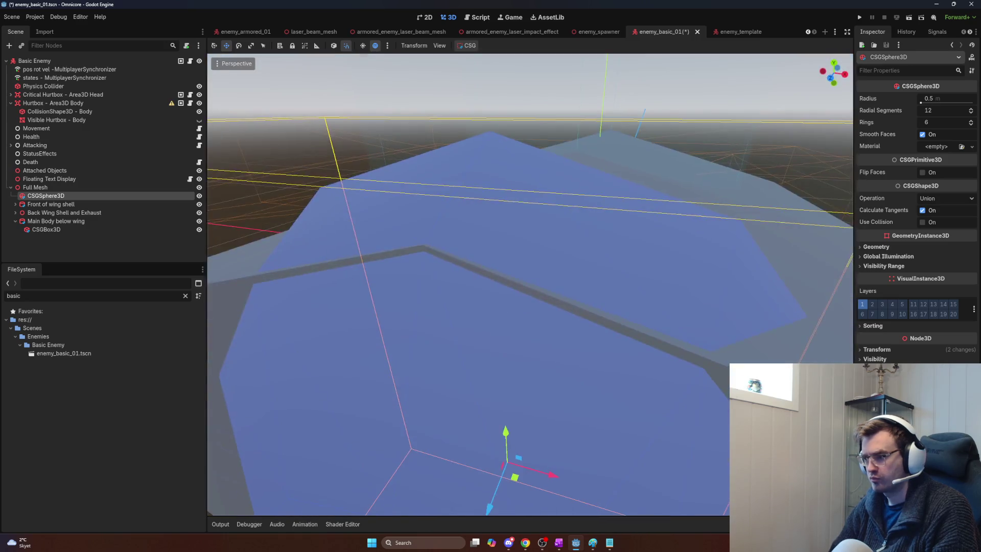
scroll(557, 269, down, 8)
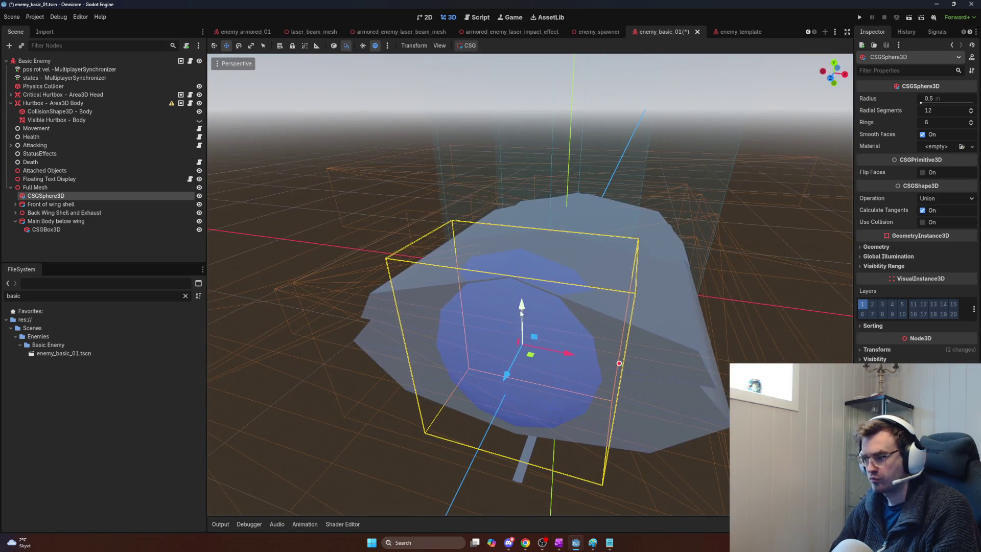
drag(521, 312, 522, 310)
key(r)
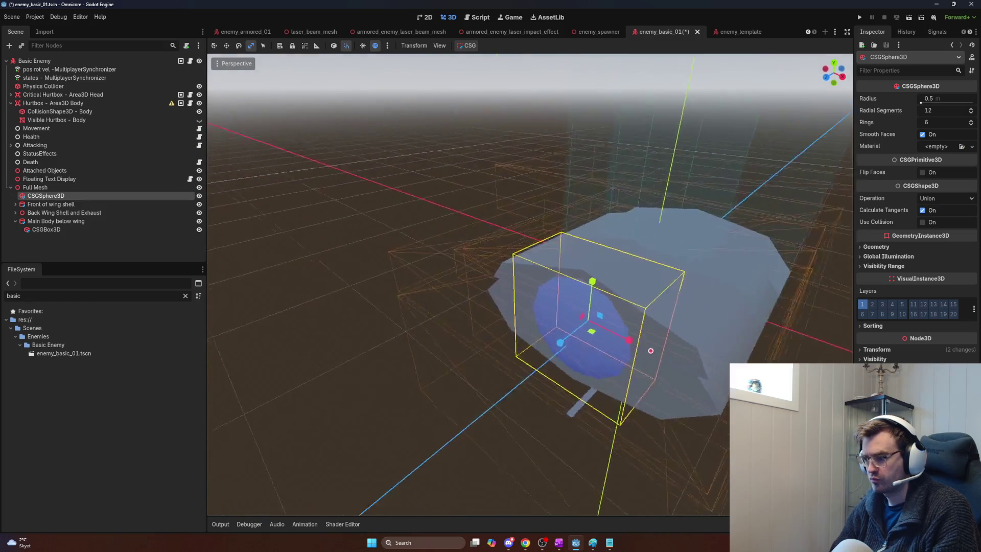
mouse_move(560, 343)
mouse_down()
mouse_move(449, 409)
mouse_move(538, 360)
mouse_up()
- Widen and squash the sphere into a flat dome, then request its deletion
key(w)
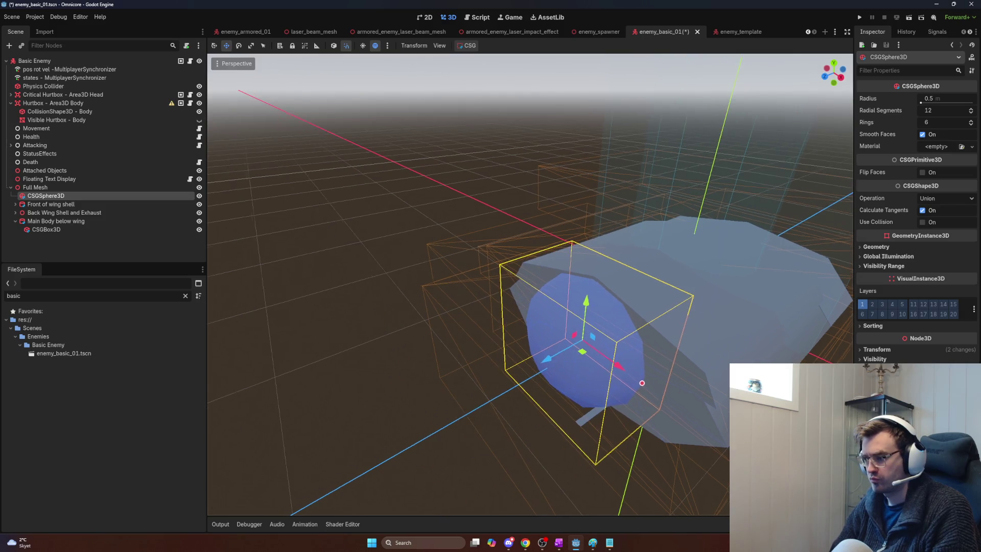
key(r)
mouse_move(552, 368)
mouse_down()
mouse_move(568, 369)
mouse_move(533, 369)
mouse_move(565, 368)
mouse_up()
scroll(565, 367, up, 5)
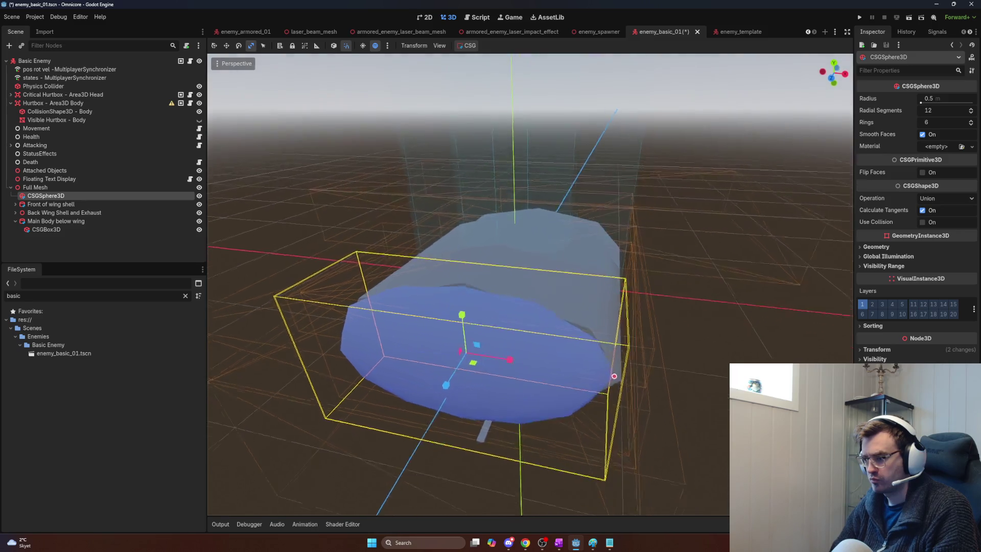
key(w)
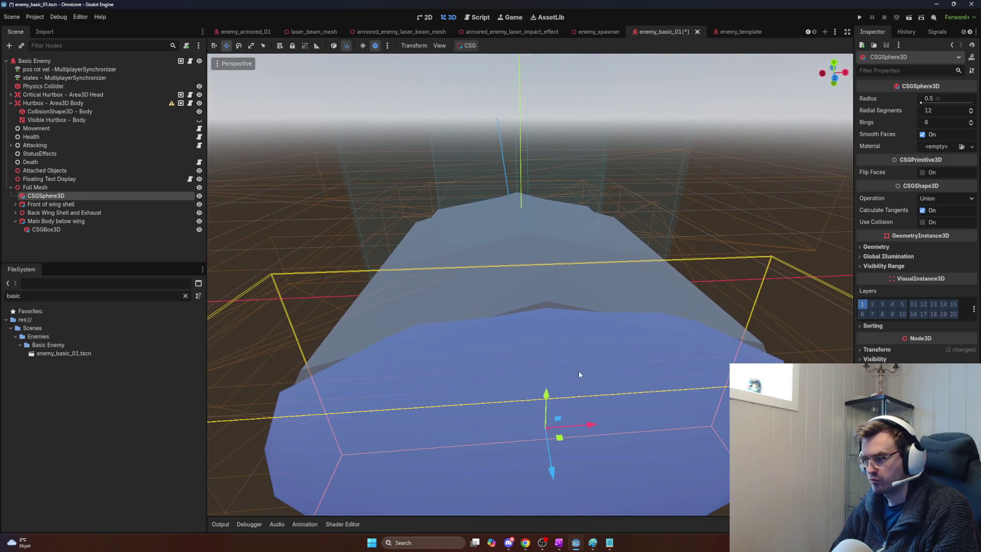
key(e)
key(r)
drag(546, 394, 597, 357)
key(Delete)
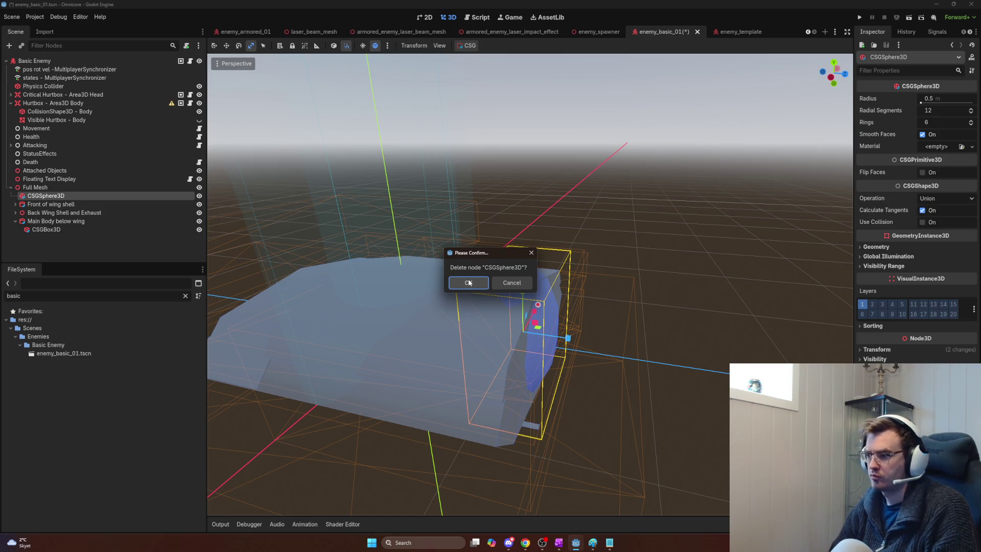
- Confirm the sphere's deletion and extend the back shell's CSGBox3D cutout to Z size 3.0
click(469, 283)
mouse_move(485, 285)
mouse_down()
mouse_move(551, 306)
mouse_move(557, 297)
mouse_move(532, 315)
mouse_up()
click(493, 305)
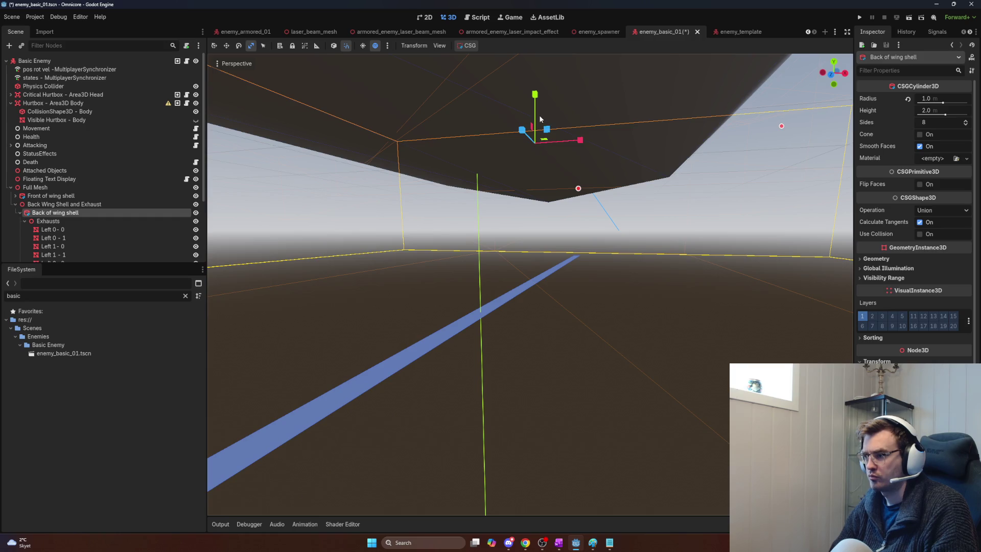
drag(535, 97, 535, 98)
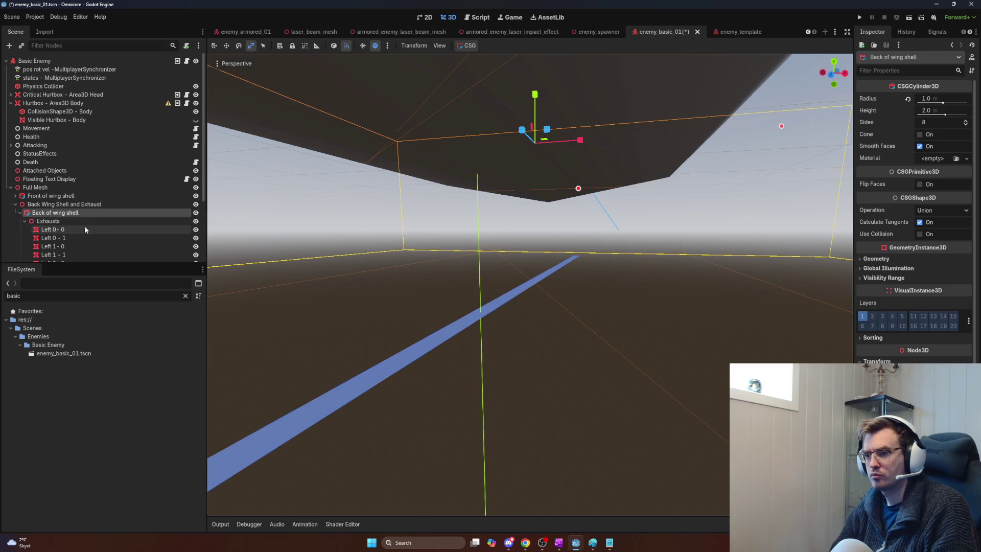
click(25, 221)
click(49, 229)
click(43, 238)
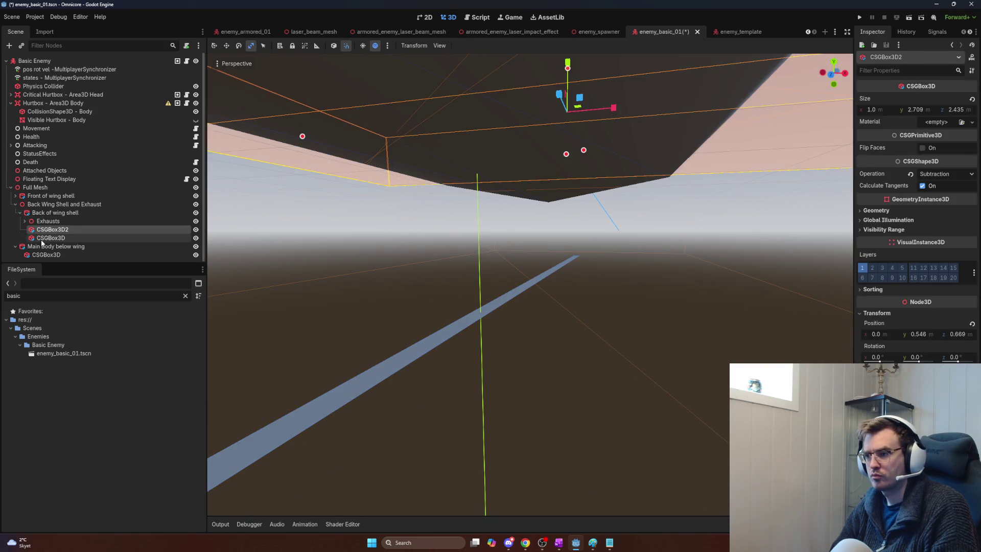
drag(533, 285, 535, 295)
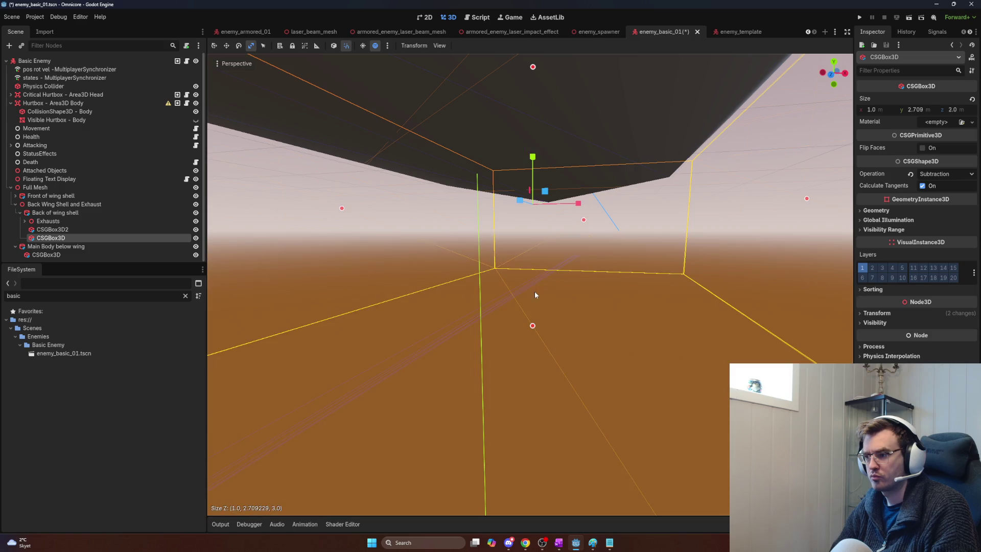
- Select the Main Body below wing cylinder and duplicate it
click(671, 303)
scroll(671, 303, down, 5)
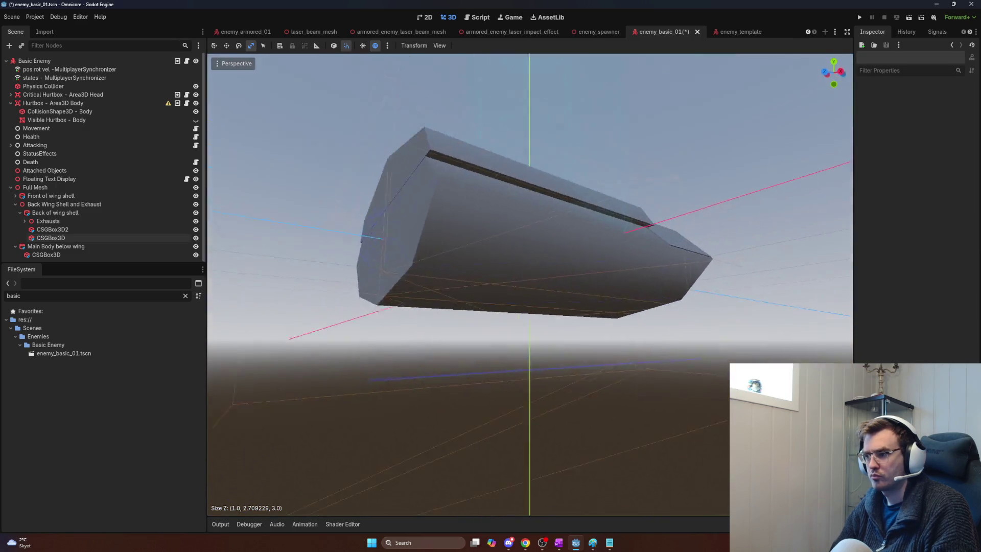
mouse_move(671, 303)
mouse_down()
mouse_move(470, 310)
mouse_move(307, 250)
mouse_up()
scroll(490, 310, up, 3)
scroll(470, 310, down, 5)
click(56, 213)
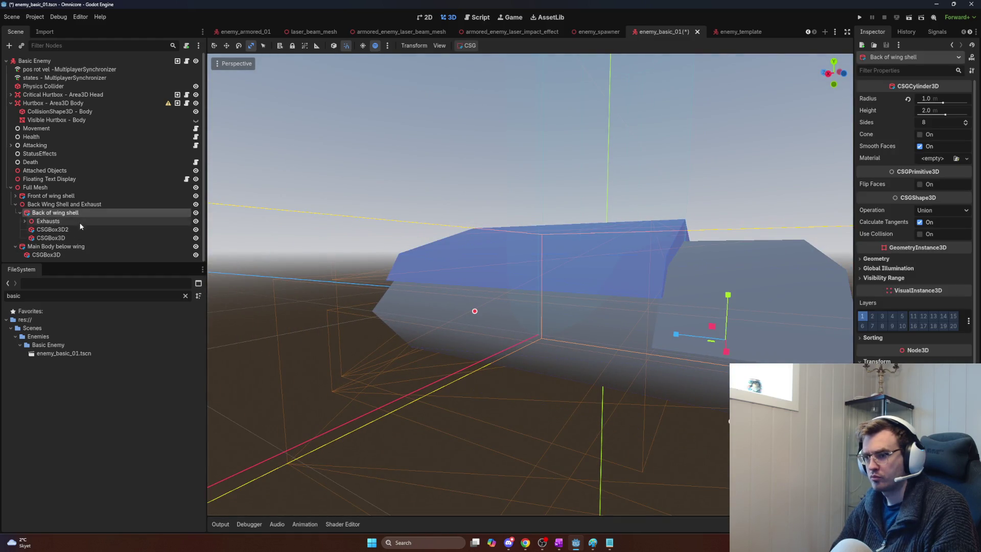
click(69, 248)
mouse_move(295, 307)
mouse_down()
mouse_move(310, 337)
mouse_move(299, 307)
mouse_move(325, 338)
mouse_move(331, 316)
mouse_up()
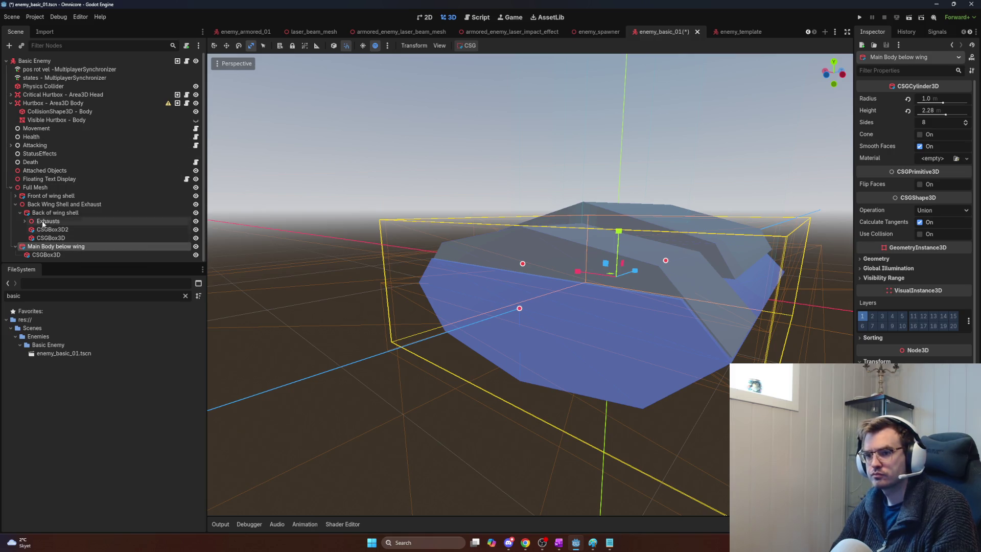
key(ctrl+d)
- Shift Main Body below wing2 one unit along Z and delete its CSGBox3D cutout
key(w)
drag(625, 270, 540, 304)
click(15, 254)
click(46, 254)
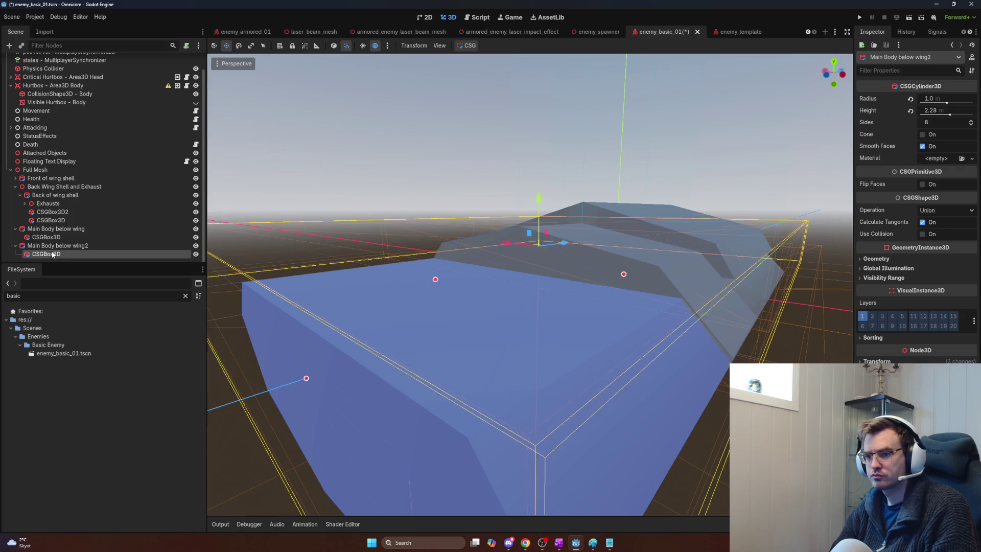
key(Delete)
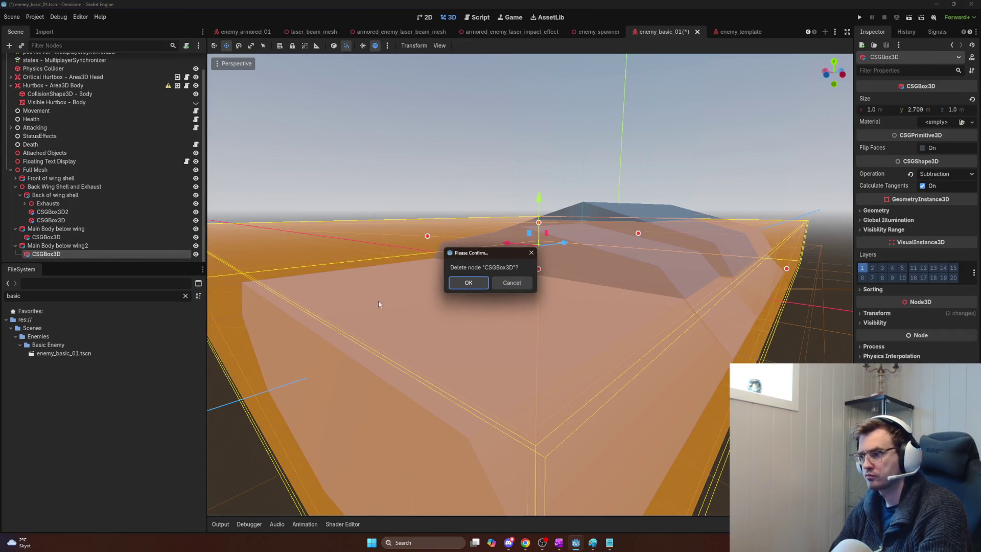
click(468, 280)
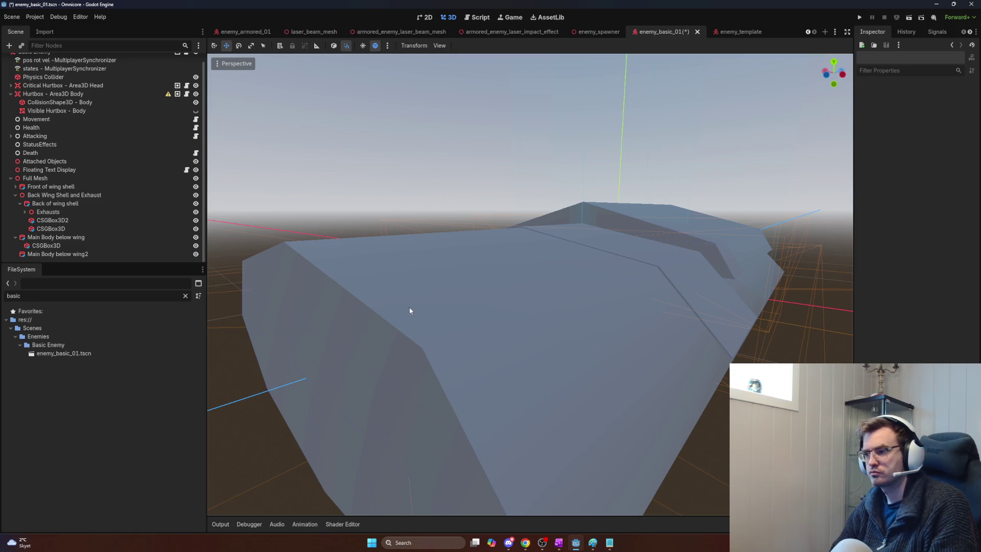
click(59, 254)
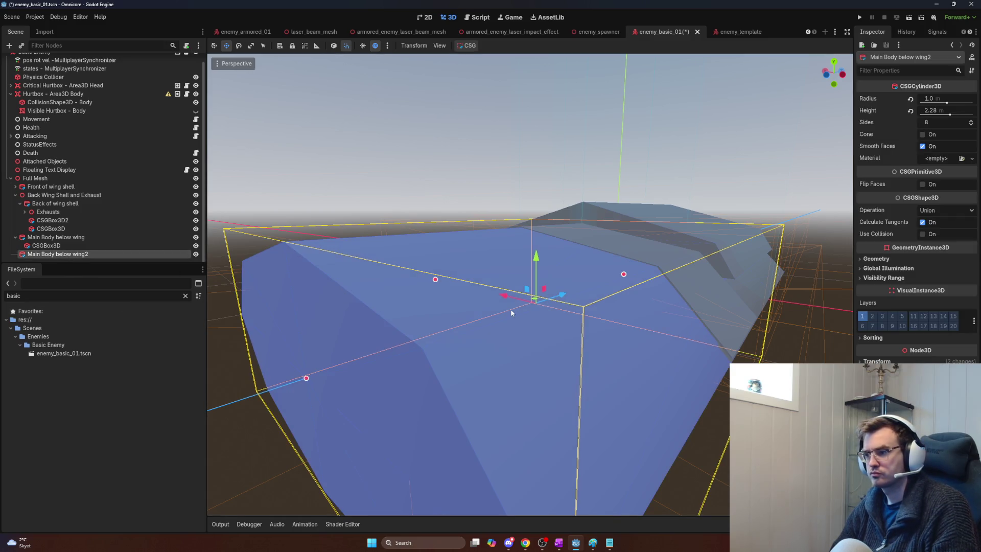
mouse_move(562, 296)
mouse_down()
mouse_move(544, 302)
mouse_move(568, 298)
mouse_up()
- Shorten the copy to height 1.14 and shrink its radius with the viewport handles
mouse_move(306, 378)
mouse_down()
mouse_move(630, 311)
mouse_move(582, 326)
mouse_up()
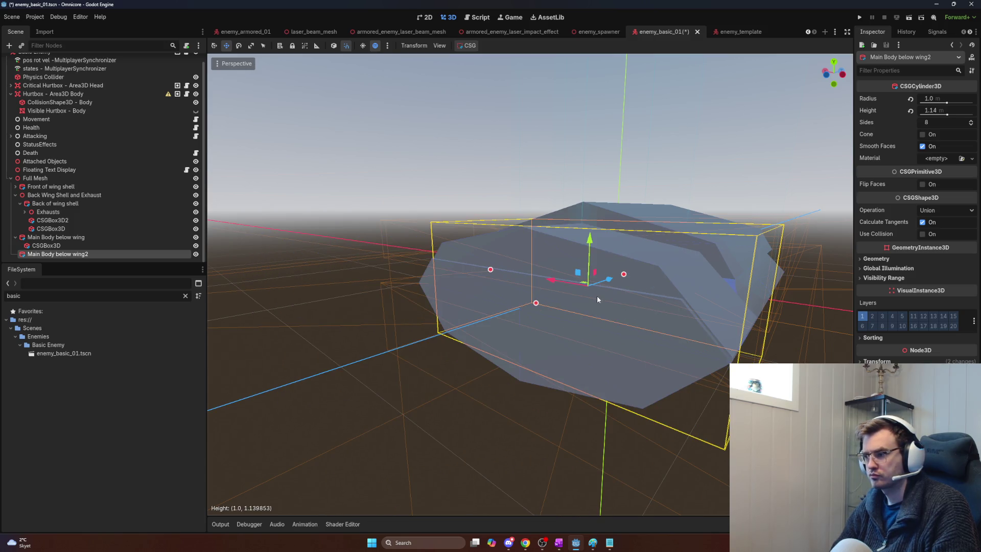
scroll(610, 280, up, 3)
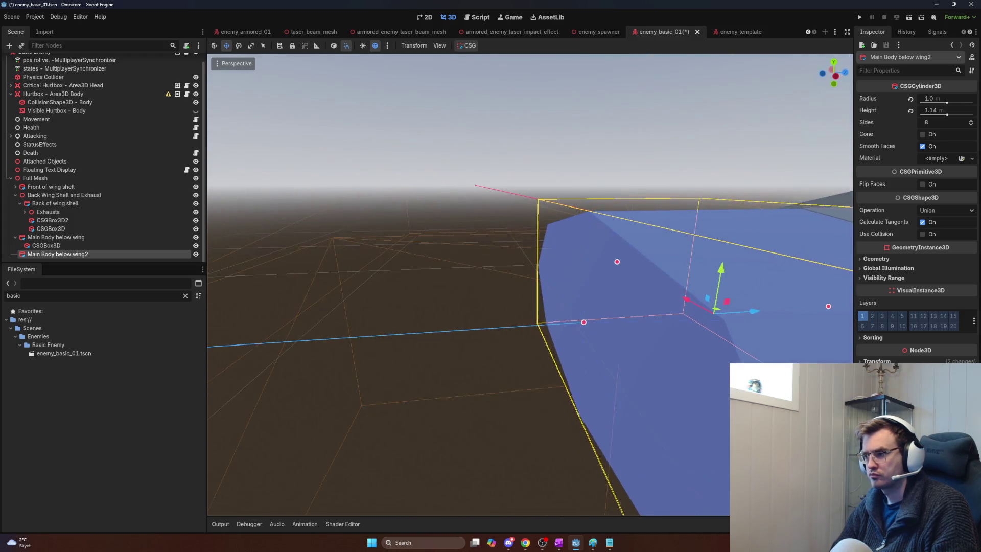
scroll(669, 311, down, 4)
scroll(669, 311, up, 4)
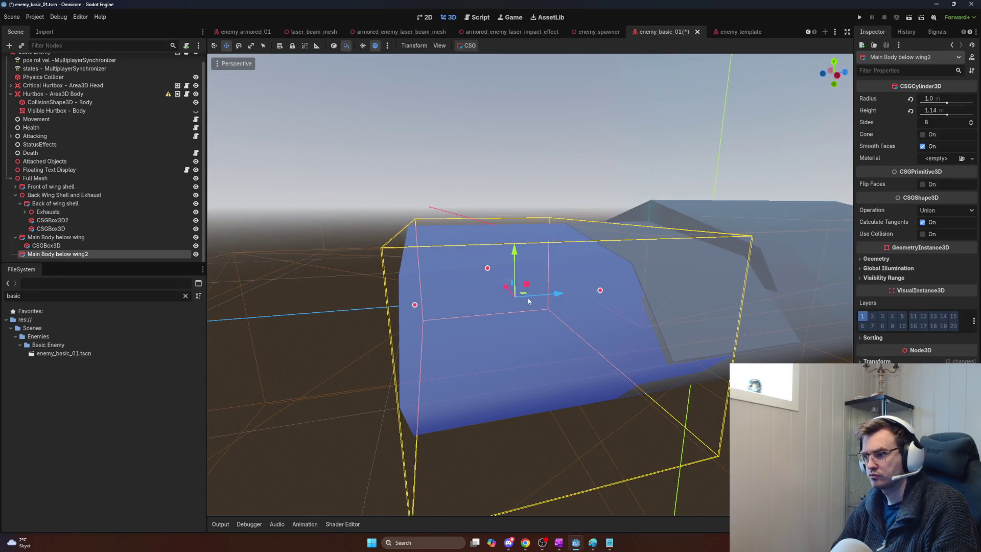
mouse_move(488, 269)
mouse_down()
mouse_move(499, 292)
mouse_move(491, 268)
mouse_move(493, 284)
mouse_up()
scroll(511, 307, down, 5)
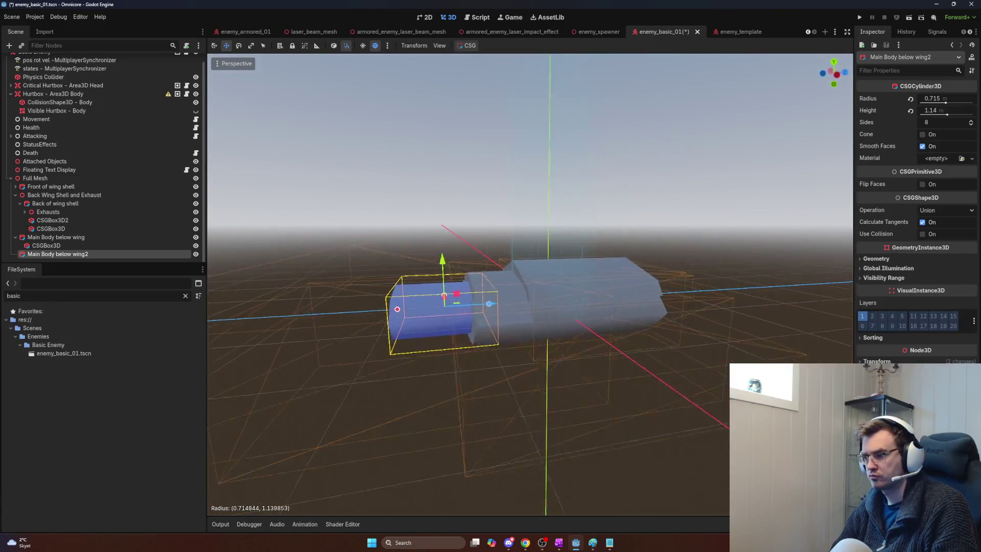
scroll(501, 317, up, 5)
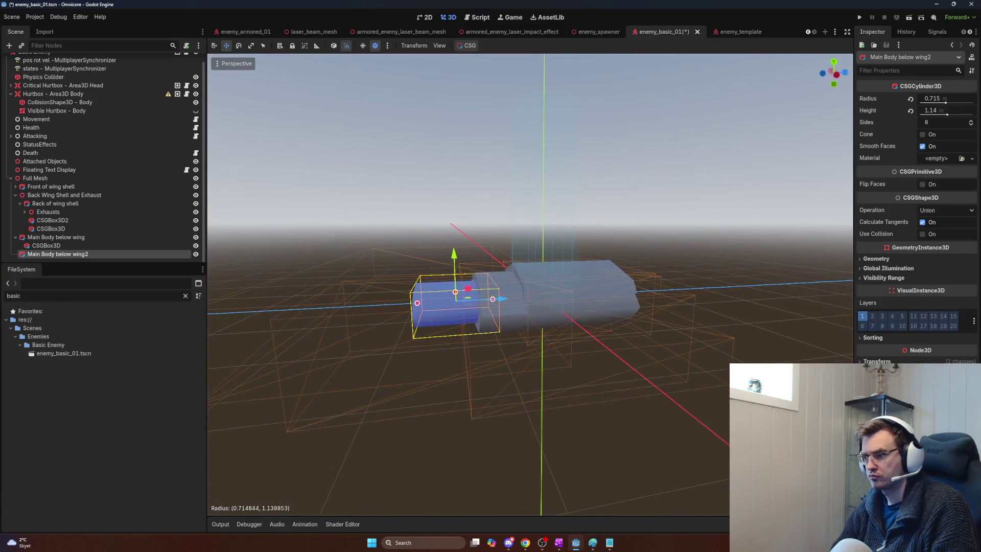
mouse_move(504, 307)
mouse_down()
mouse_move(603, 307)
mouse_move(550, 320)
mouse_up()
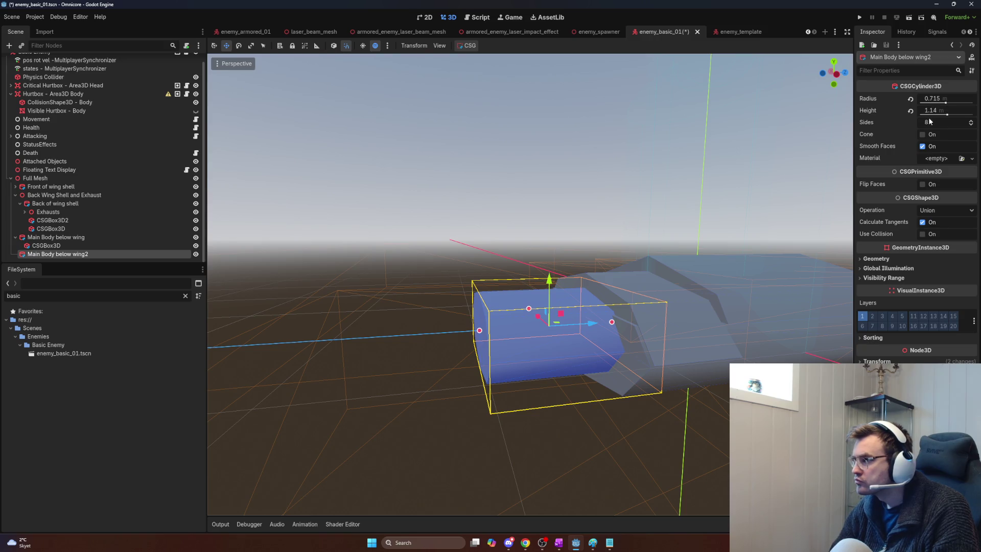
- Set the copy's Radius to 1, try the Cone option, then delete Main Body below wing2
click(941, 98)
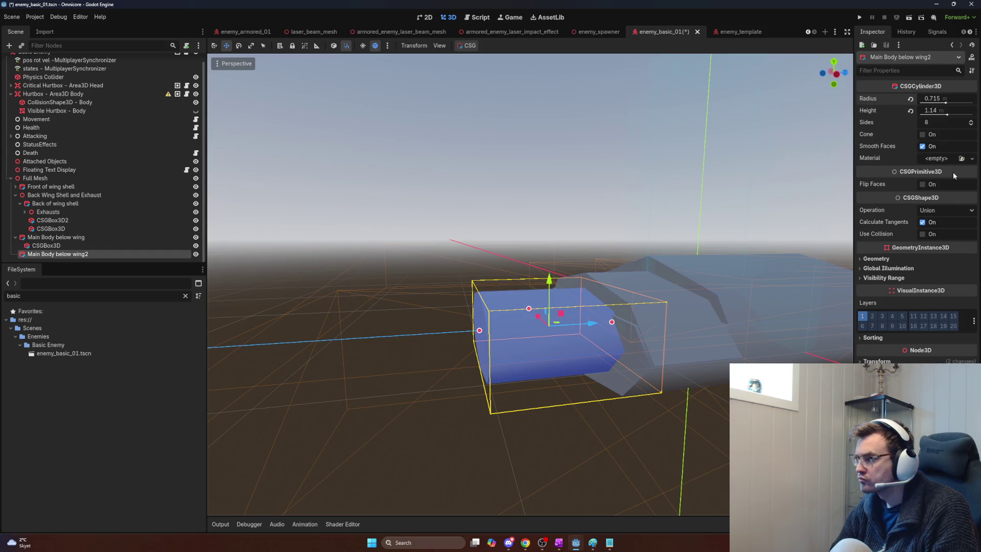
text(1)
key(Return)
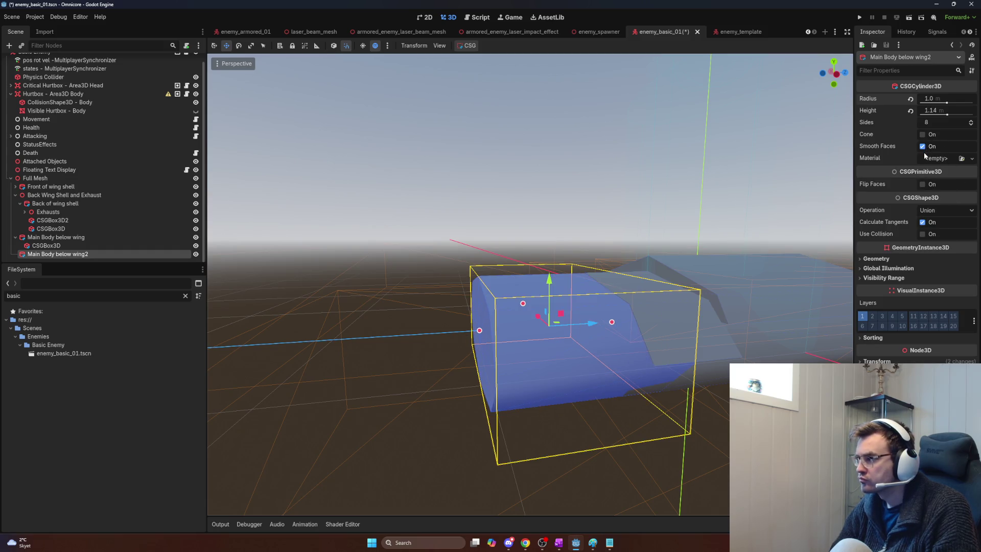
click(922, 135)
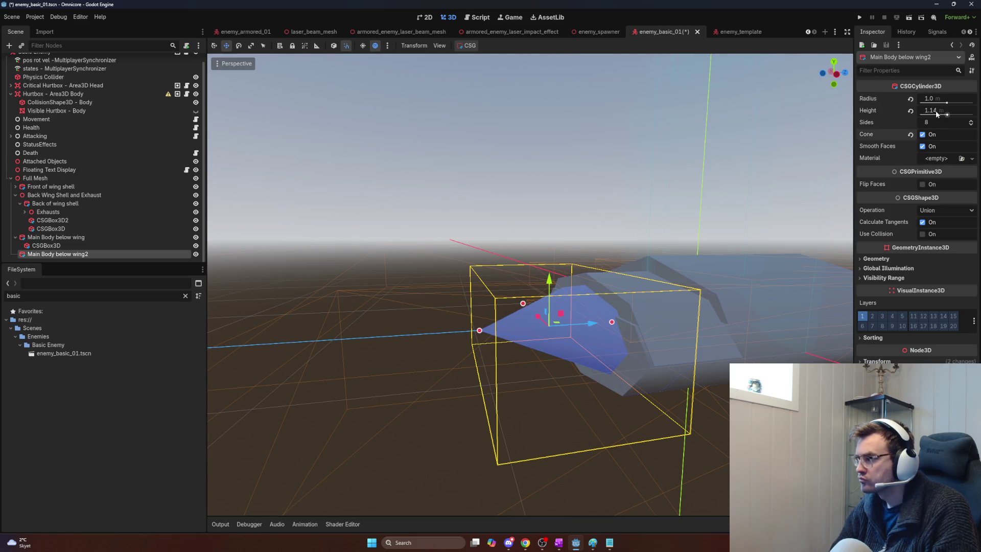
click(948, 134)
click(948, 133)
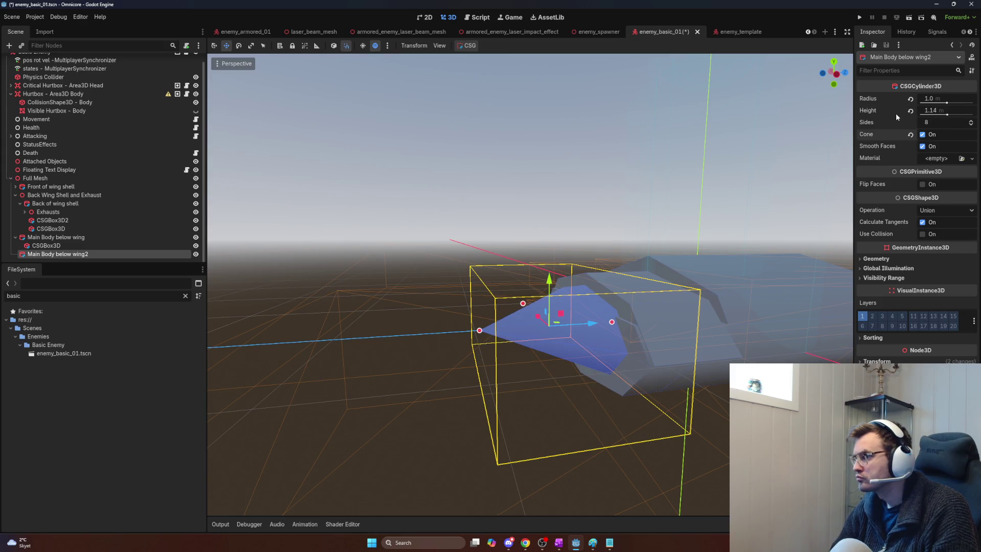
key(Delete)
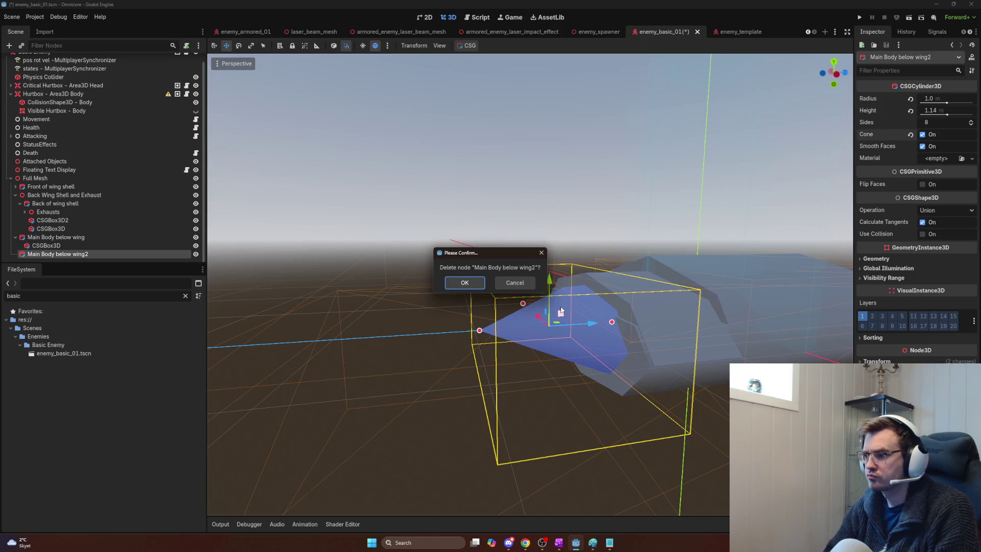
click(481, 282)
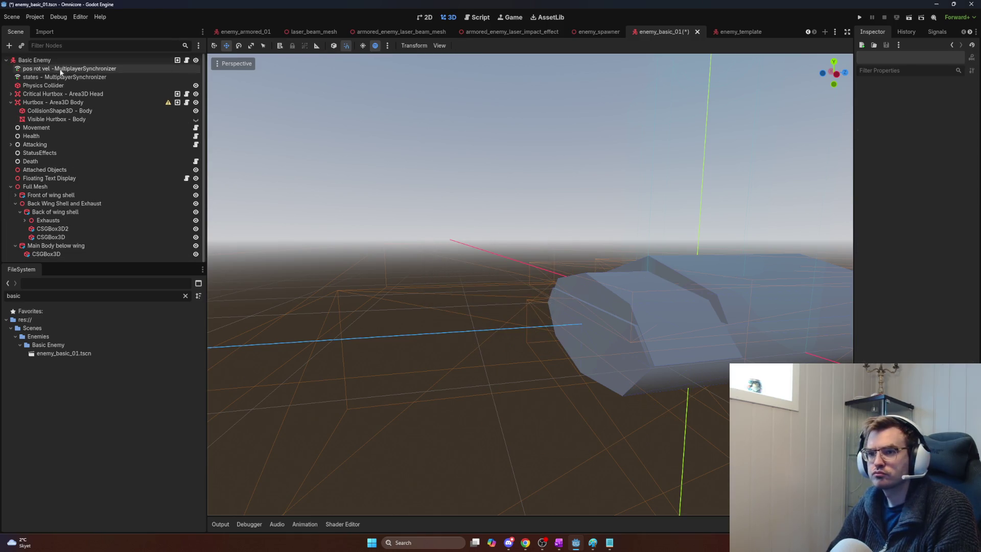
- Add a MeshInstance3D child under Full Mesh
click(43, 189)
key(ctrl+a)
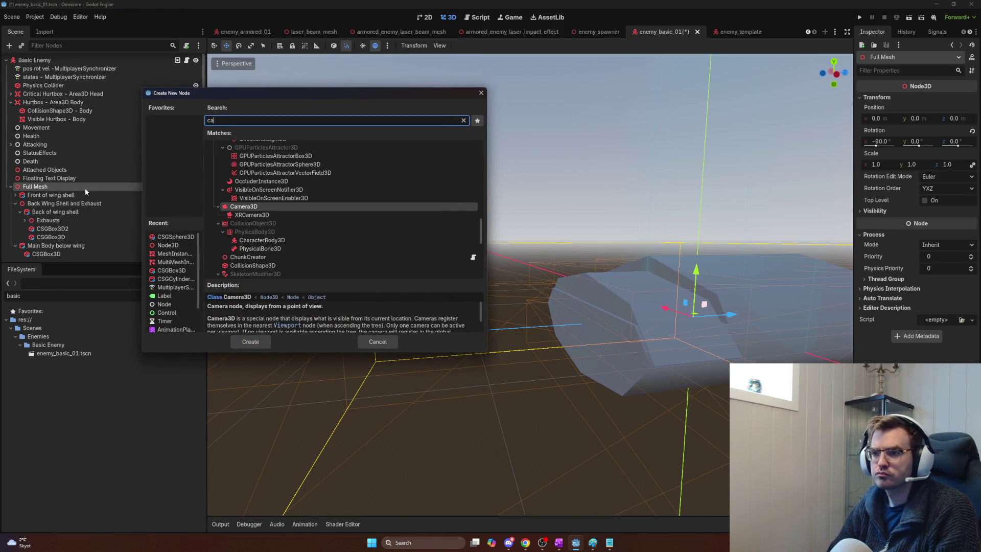
text(meshinstance)
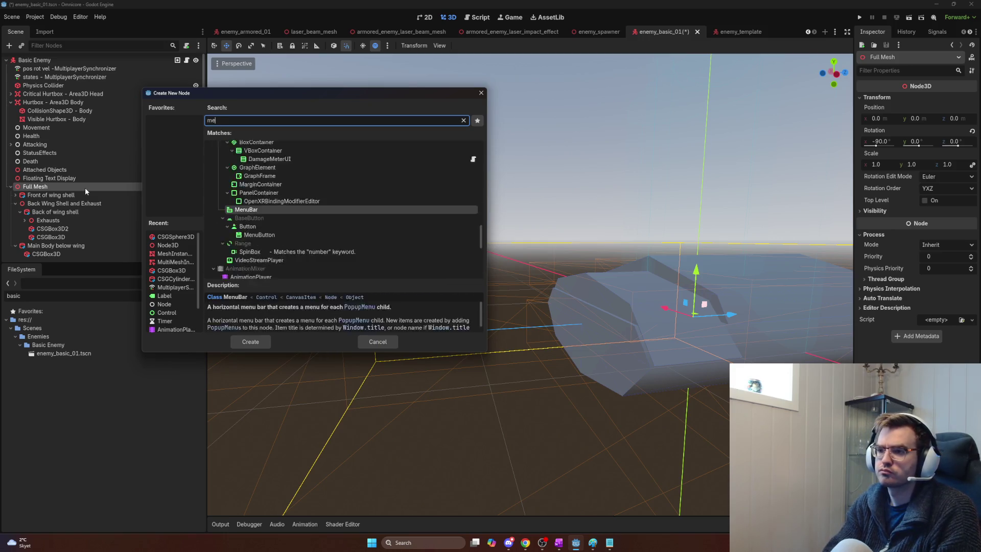
key(Return)
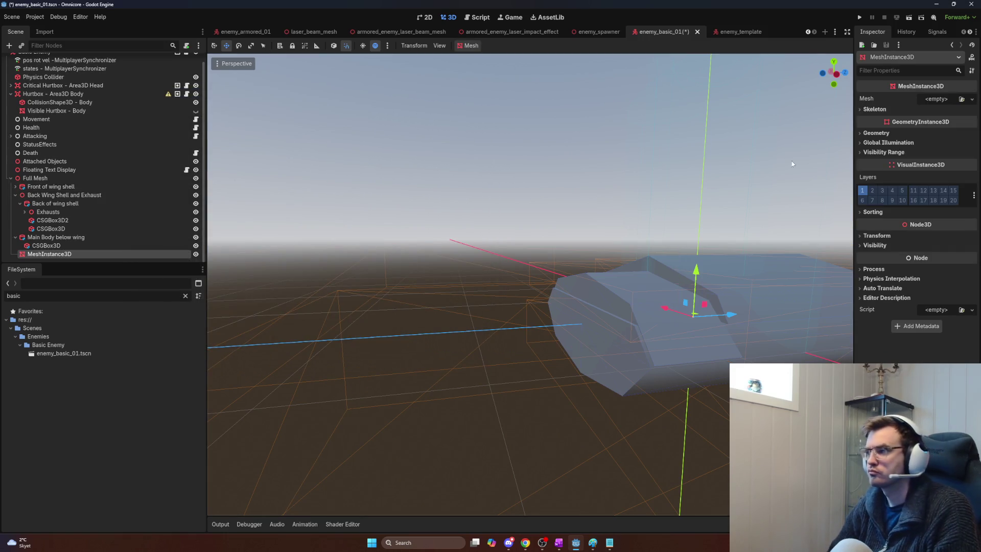
- Try a New CapsuleMesh on it, move it along Z, then undo back to an empty mesh
click(936, 99)
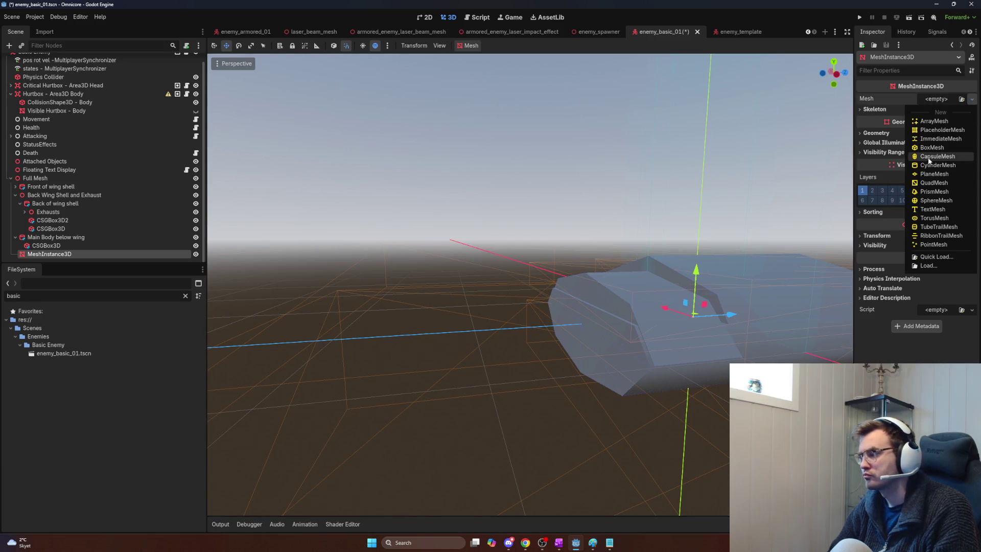
click(929, 157)
mouse_move(729, 315)
mouse_down()
mouse_move(633, 329)
mouse_move(661, 323)
mouse_up()
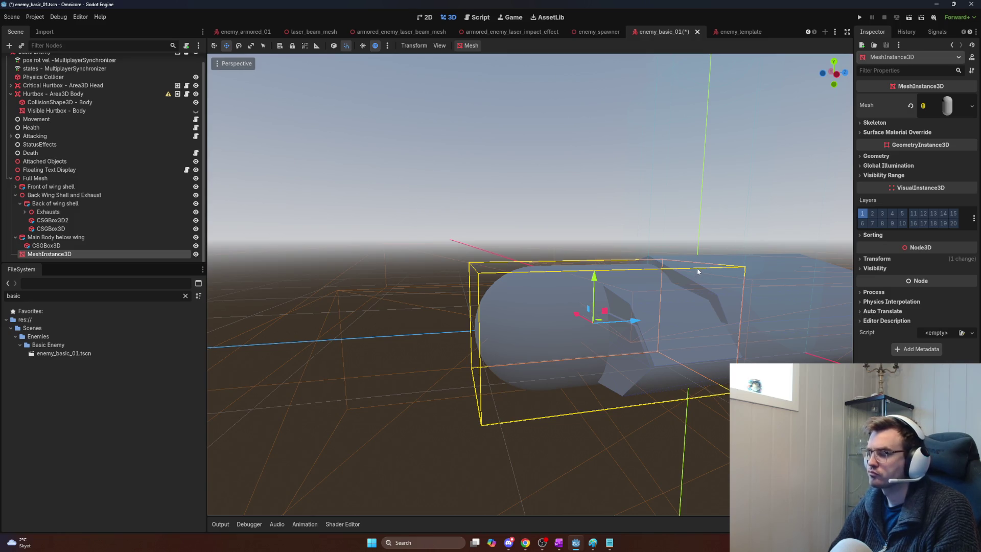
key(ctrl+z)
key(ctrl+z)
key(alt+Tab)
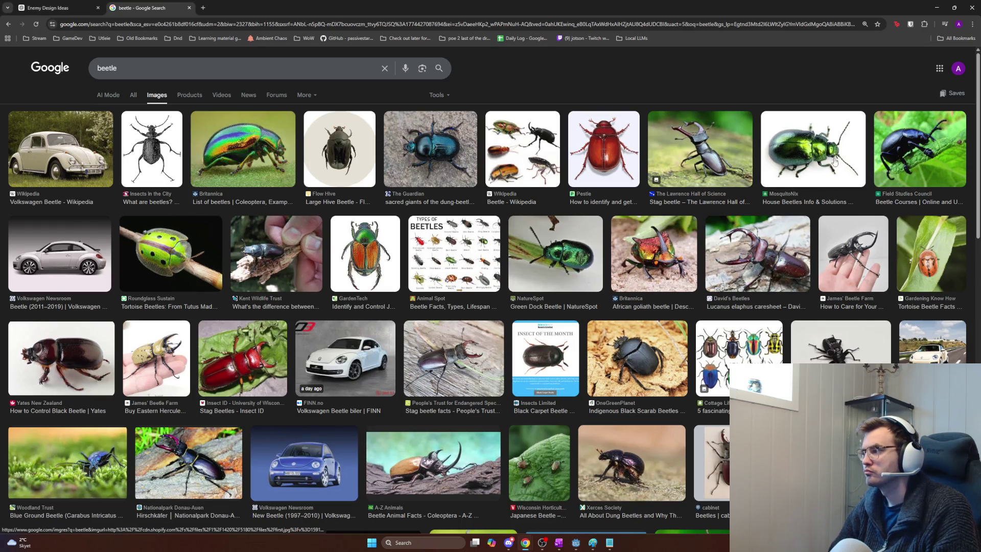
- Back in Godot, drag the Front of wing shell's height handle to about 2.08 m
key(alt+Tab)
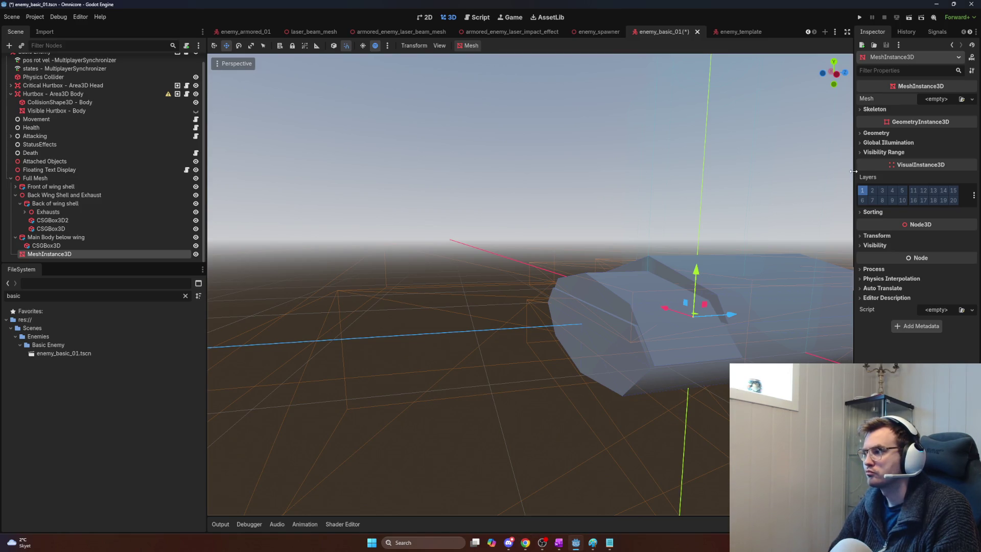
mouse_move(693, 228)
mouse_down()
mouse_move(684, 204)
mouse_move(547, 247)
mouse_up()
click(459, 239)
mouse_move(426, 259)
mouse_down()
mouse_move(409, 257)
mouse_move(443, 261)
mouse_move(388, 264)
mouse_move(423, 266)
mouse_move(409, 252)
mouse_up()
click(49, 228)
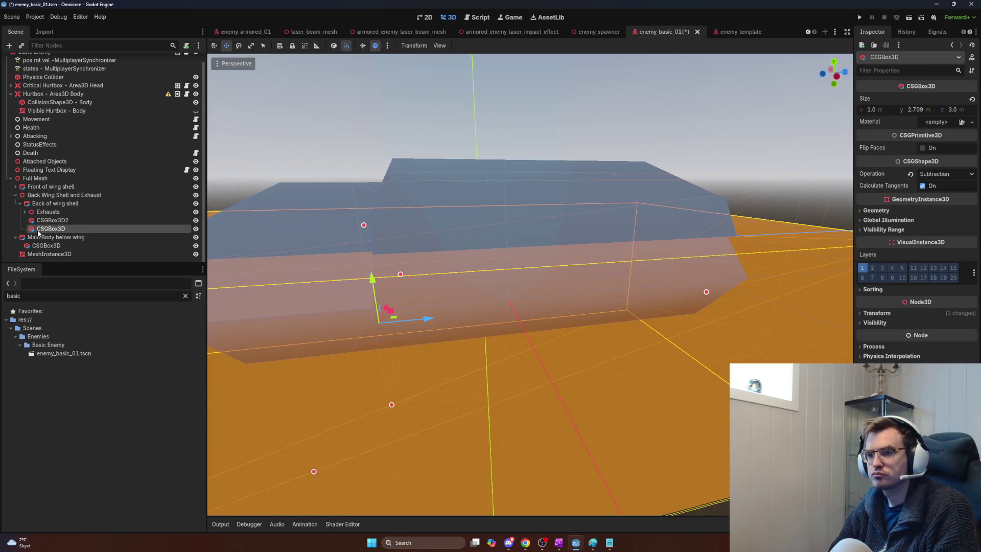
- Try tilting the Back Wing Shell and Exhaust group around the X axis
click(41, 204)
key(e)
key(r)
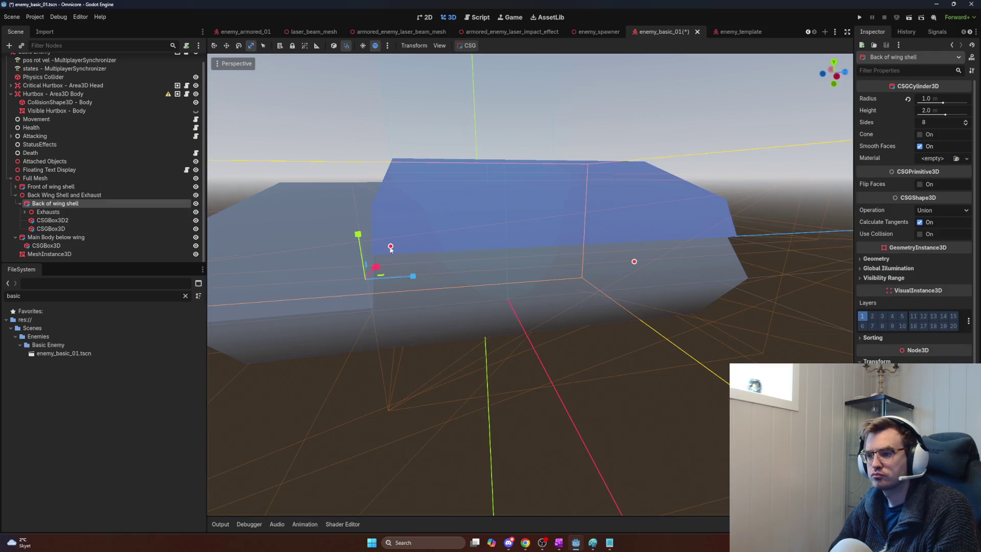
click(30, 195)
key(e)
mouse_move(417, 229)
mouse_down()
mouse_move(398, 223)
mouse_move(420, 230)
mouse_up()
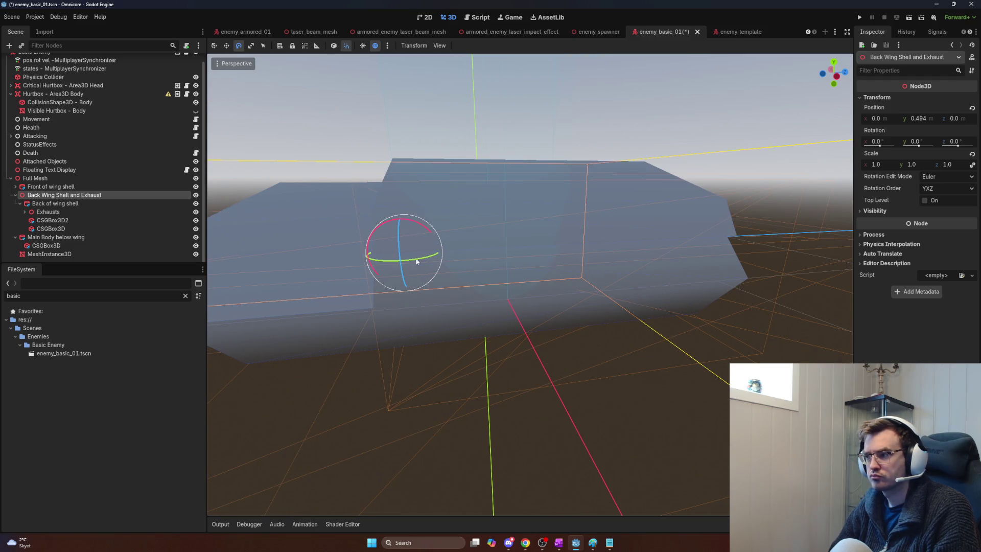
drag(425, 345, 358, 351)
- Collapse the Back of wing shell and Main Body below wing branches and select MeshInstance3D
click(23, 203)
click(21, 204)
click(15, 221)
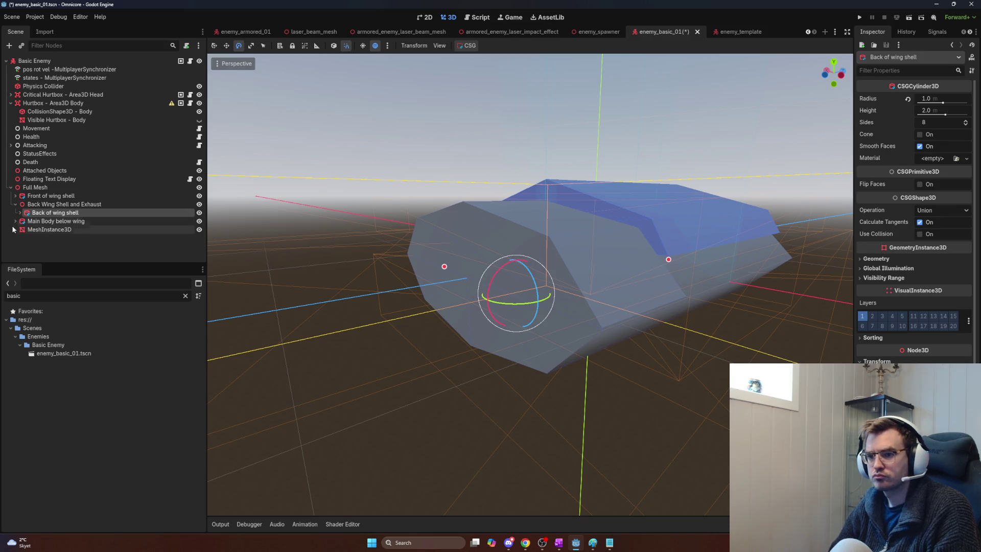
click(32, 223)
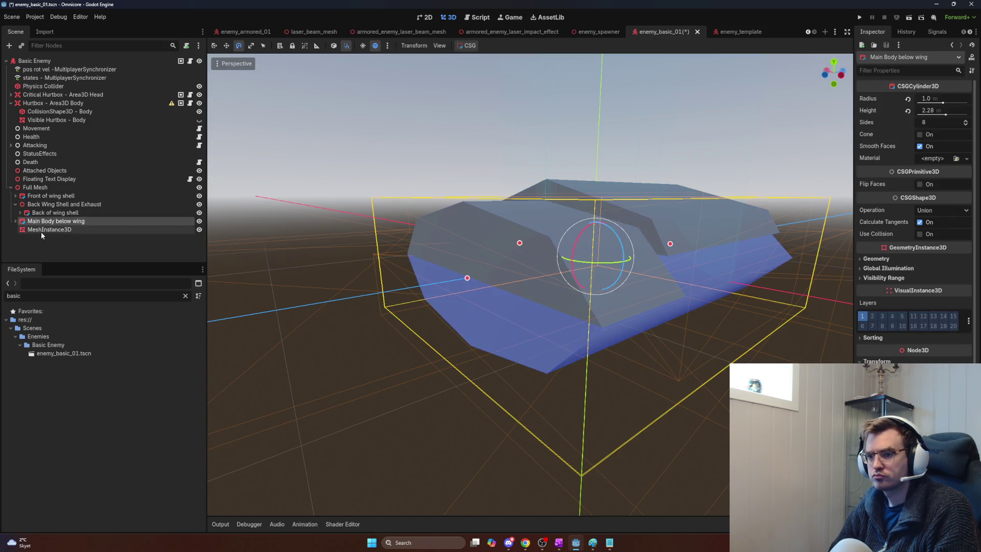
click(42, 230)
click(954, 100)
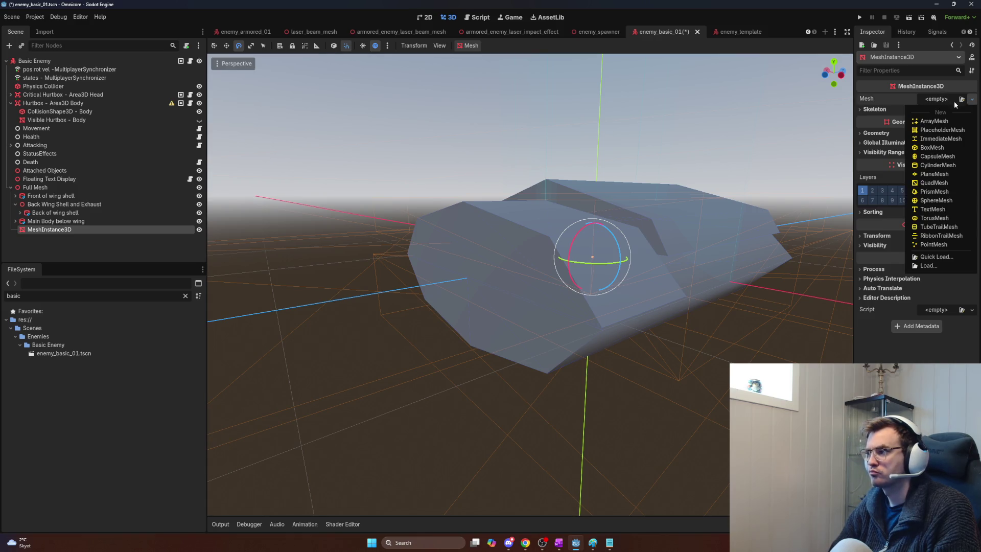
- Give the empty mesh node a new CapsuleMesh and slide it along X to the ship's front
click(933, 157)
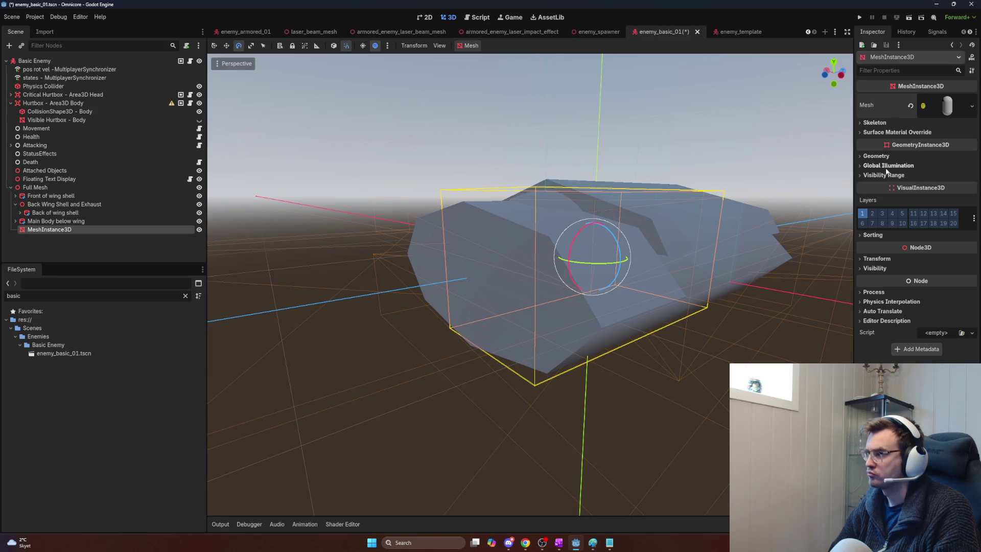
key(w)
drag(620, 253, 332, 296)
scroll(500, 275, up, 2)
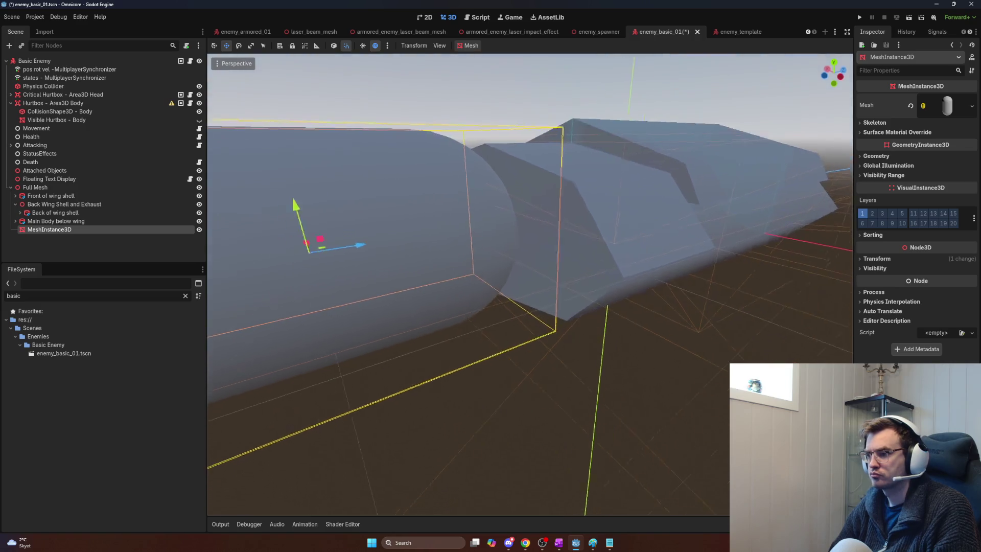
scroll(516, 284, down, 3)
key(alt+Tab)
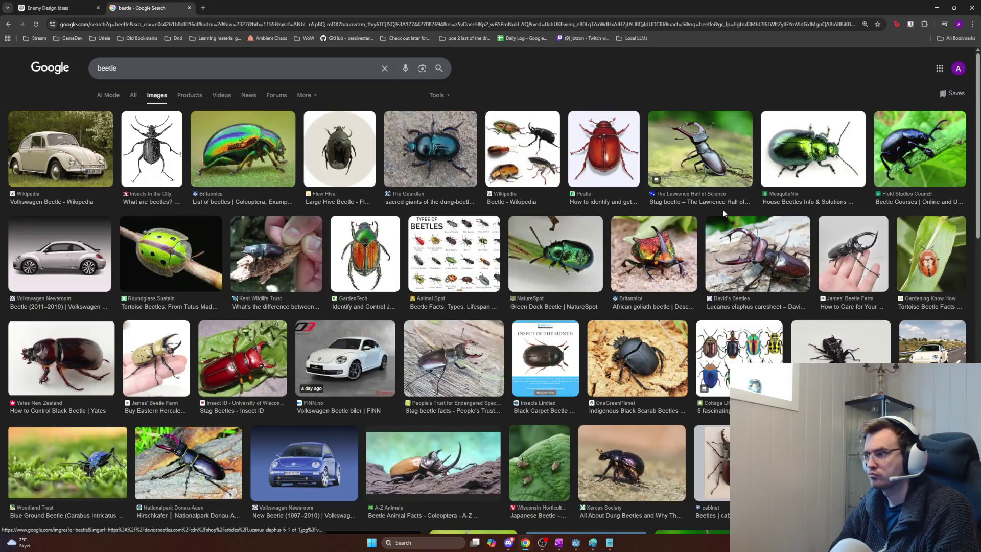
key(alt+Tab)
- Tip the capsule about 75° onto its side, checking the beetle references
key(e)
key(r)
key(e)
mouse_move(512, 293)
mouse_down()
mouse_move(486, 296)
mouse_move(496, 302)
mouse_up()
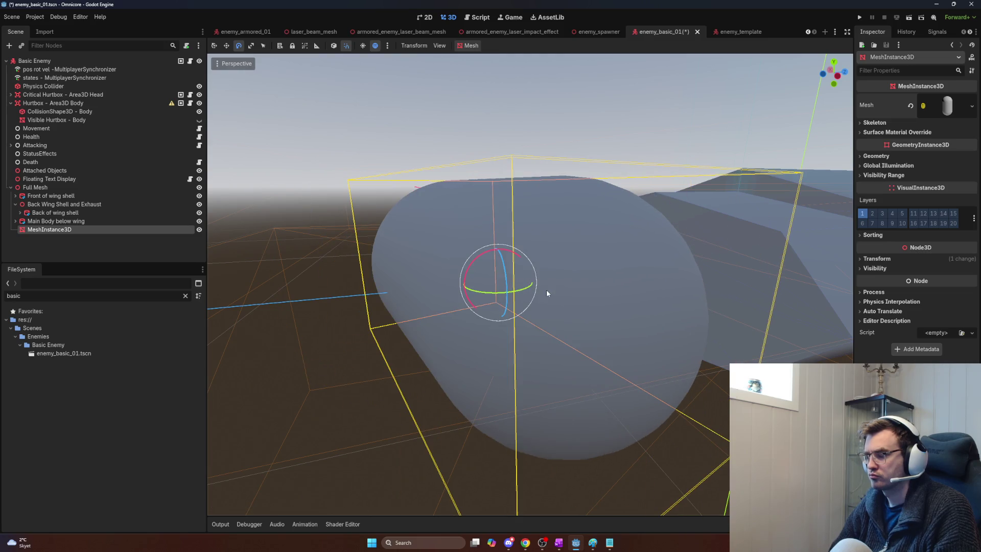
key(w)
key(alt+Tab)
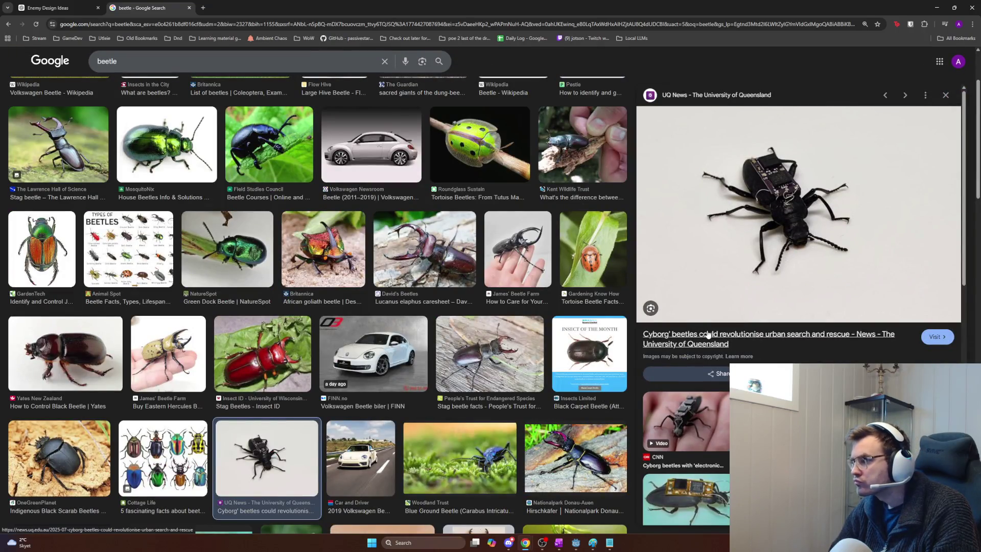
key(alt+Tab)
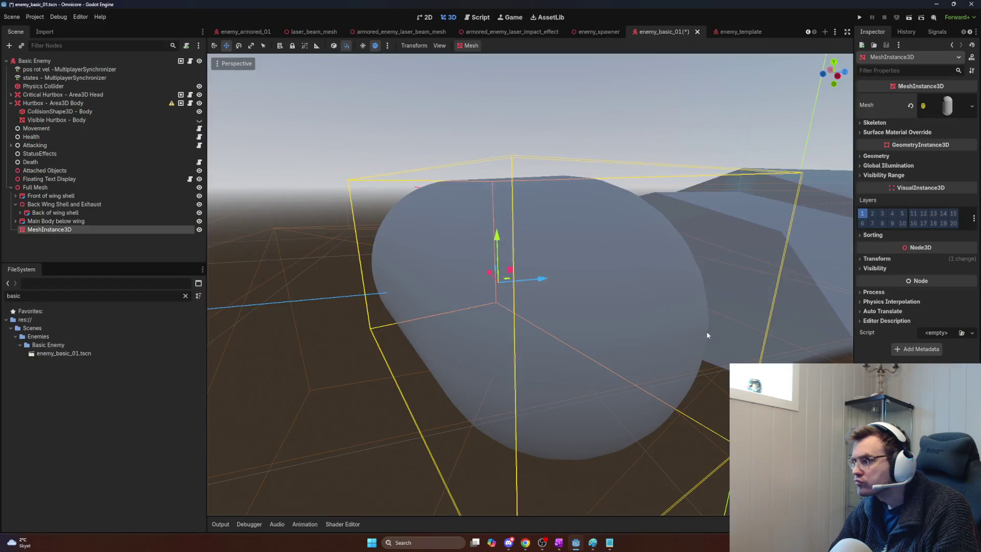
- Stretch the capsule with the scale gizmo to about 1.329 × 0.534
key(e)
key(r)
mouse_move(532, 283)
mouse_down()
mouse_move(572, 277)
mouse_move(534, 272)
mouse_up()
key(w)
key(e)
key(w)
key(r)
mouse_move(476, 267)
mouse_down()
mouse_move(510, 271)
mouse_move(460, 279)
mouse_move(479, 301)
mouse_move(550, 313)
mouse_move(521, 305)
mouse_move(530, 306)
mouse_up()
key(w)
scroll(510, 271, up, 3)
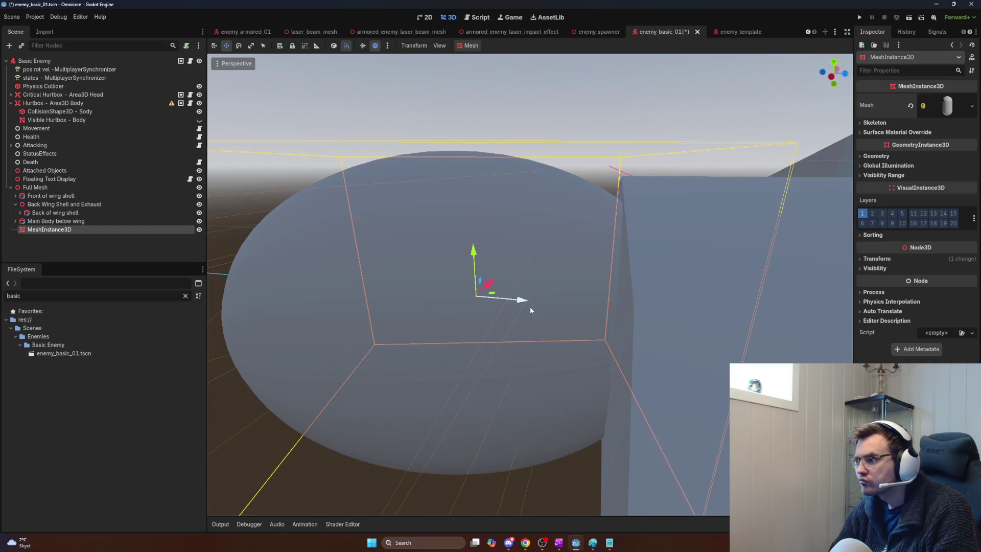
scroll(529, 306, down, 5)
scroll(532, 287, up, 6)
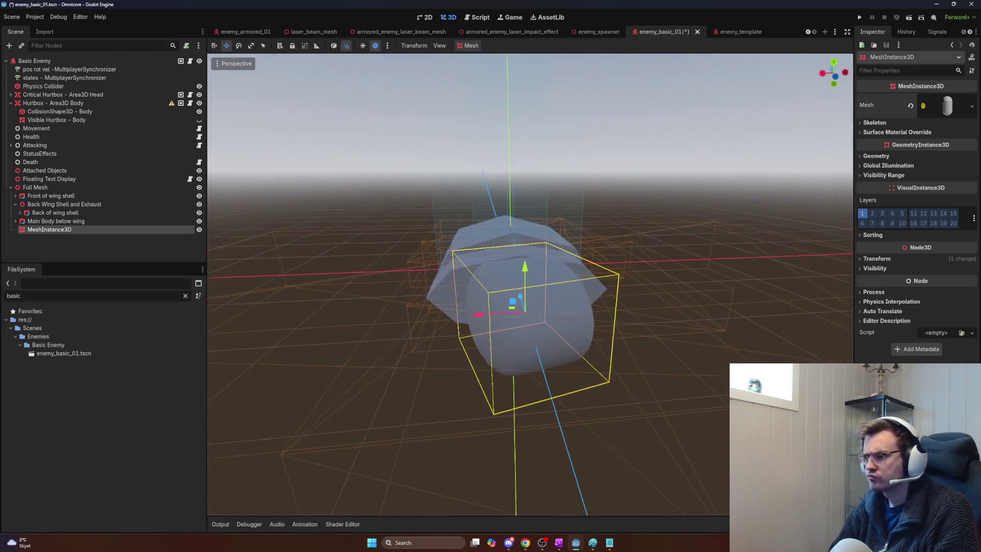
- Reset the capsule's Z rotation to 0° and move it to 1.5 m height
click(876, 259)
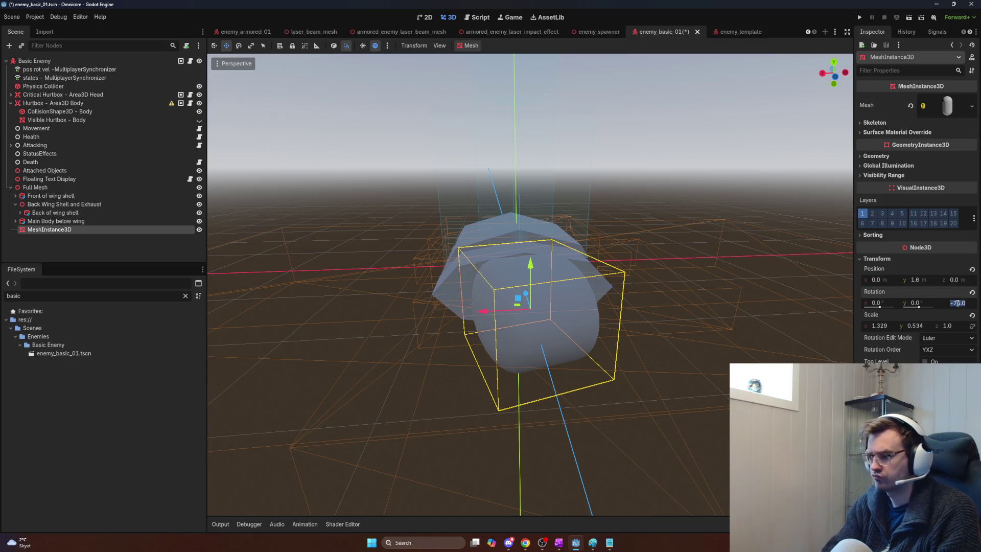
text(0)
key(Return)
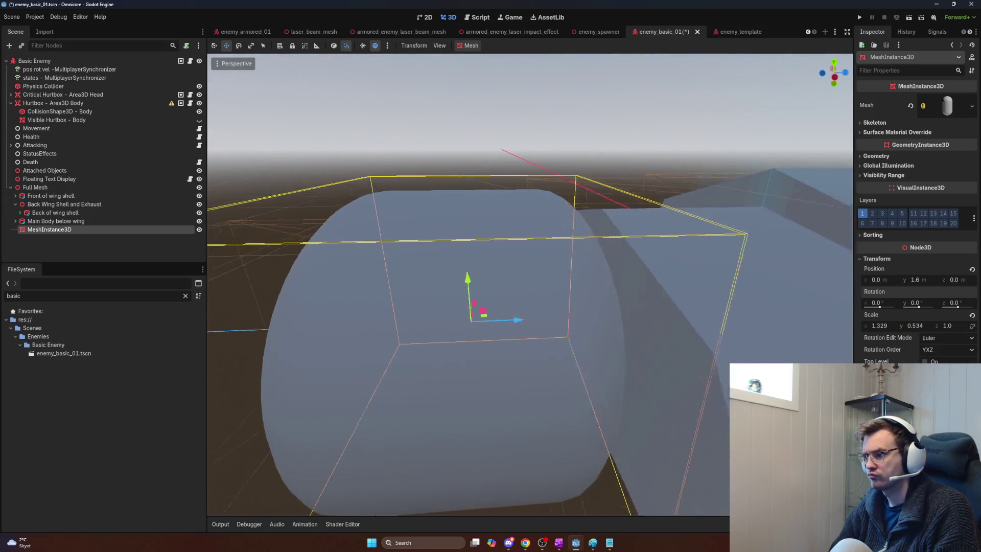
mouse_move(470, 316)
mouse_down()
mouse_move(554, 331)
mouse_move(470, 278)
mouse_move(368, 248)
mouse_move(575, 332)
mouse_up()
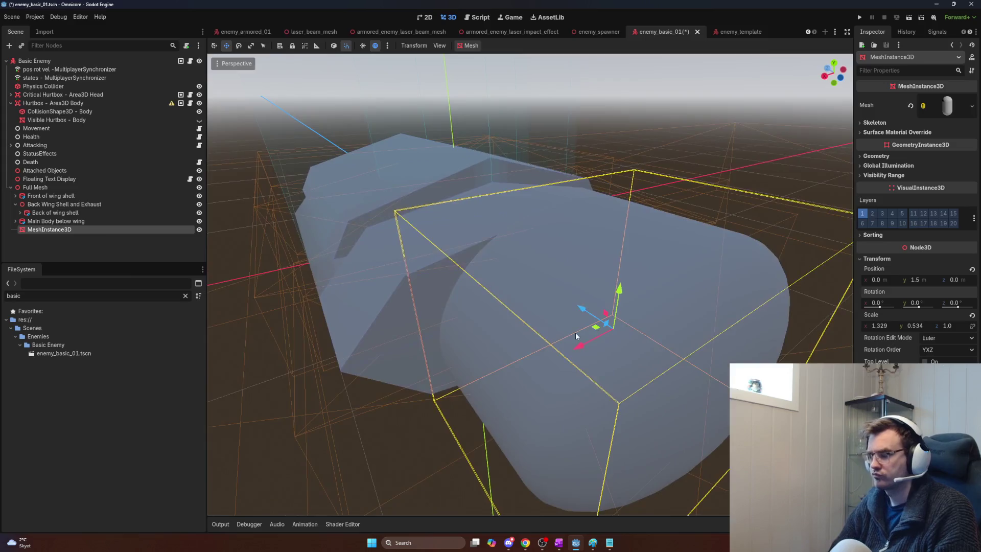
- Narrow the capsule head's X scale to 1.064
key(alt+Tab)
key(alt+Tab)
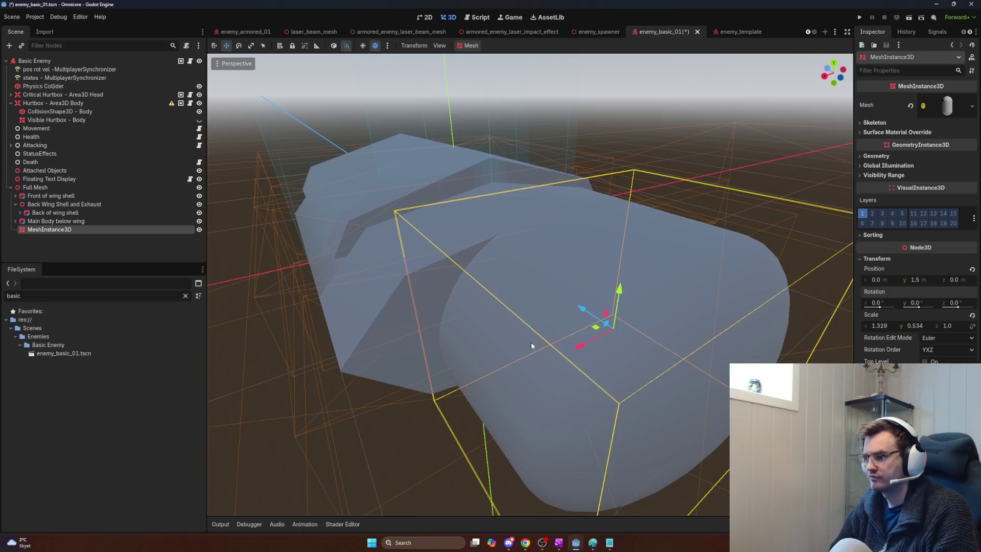
key(e)
key(r)
drag(583, 348, 587, 340)
drag(588, 339, 562, 327)
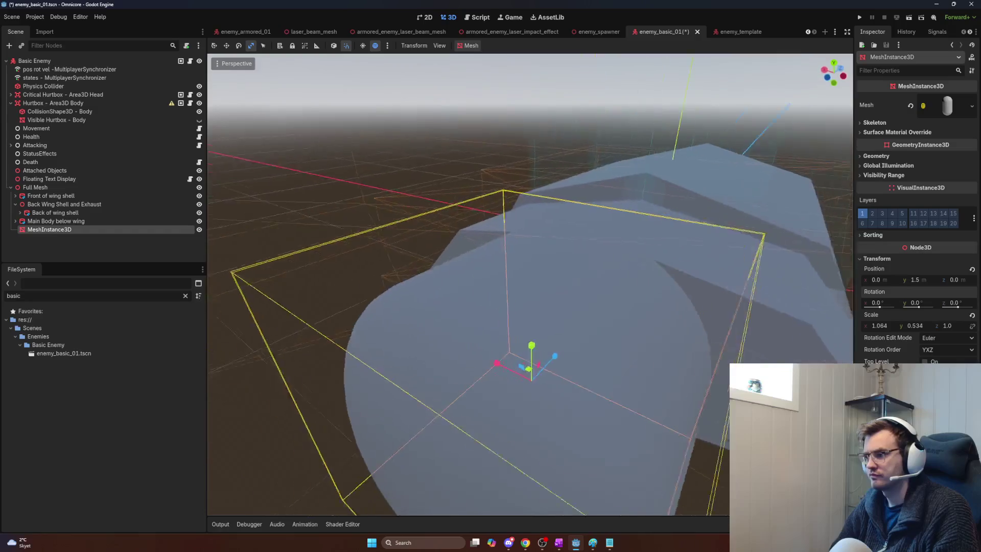
scroll(531, 286, down, 5)
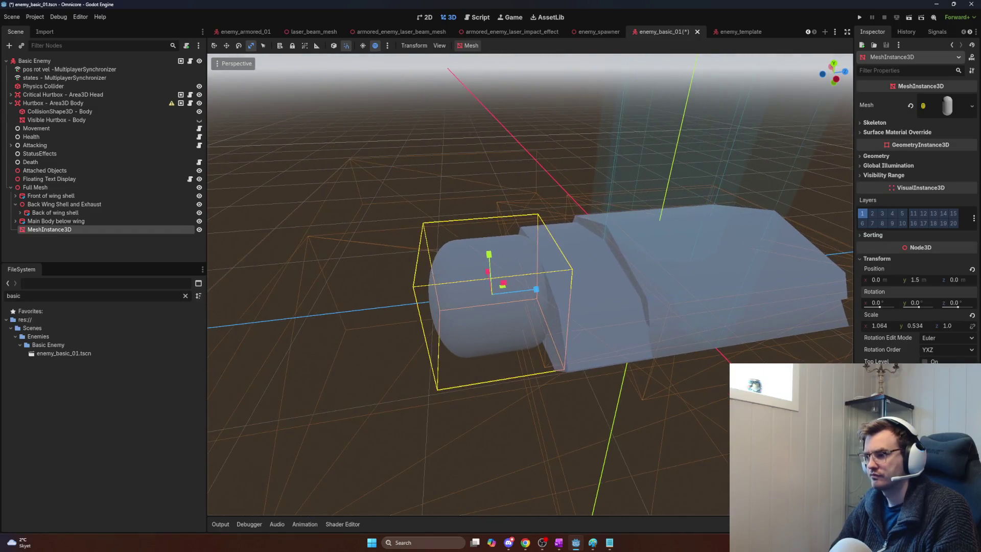
scroll(562, 306, up, 3)
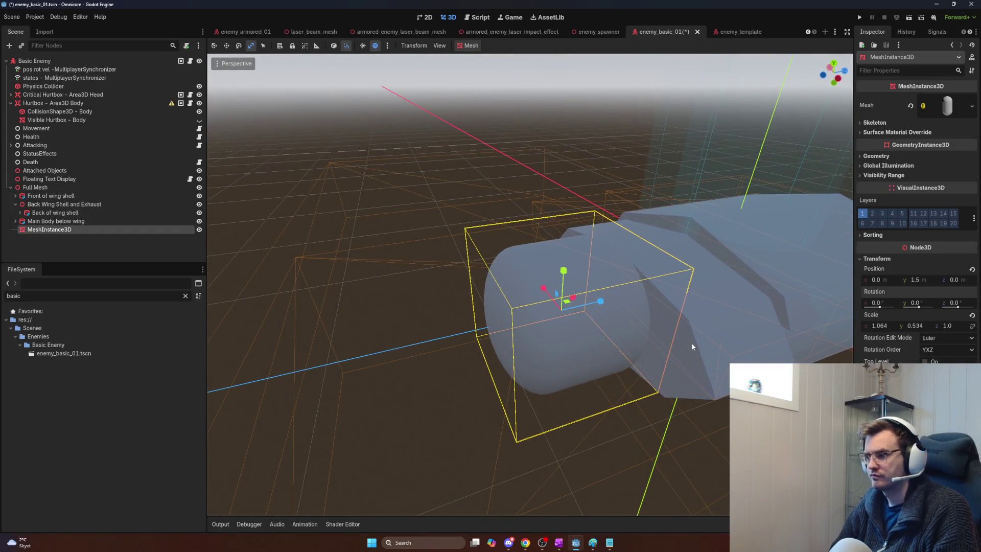
- Flatten the capsule so its scale reads 1.064 × 0.481 × 0.8
key(alt+Tab)
key(alt+Tab)
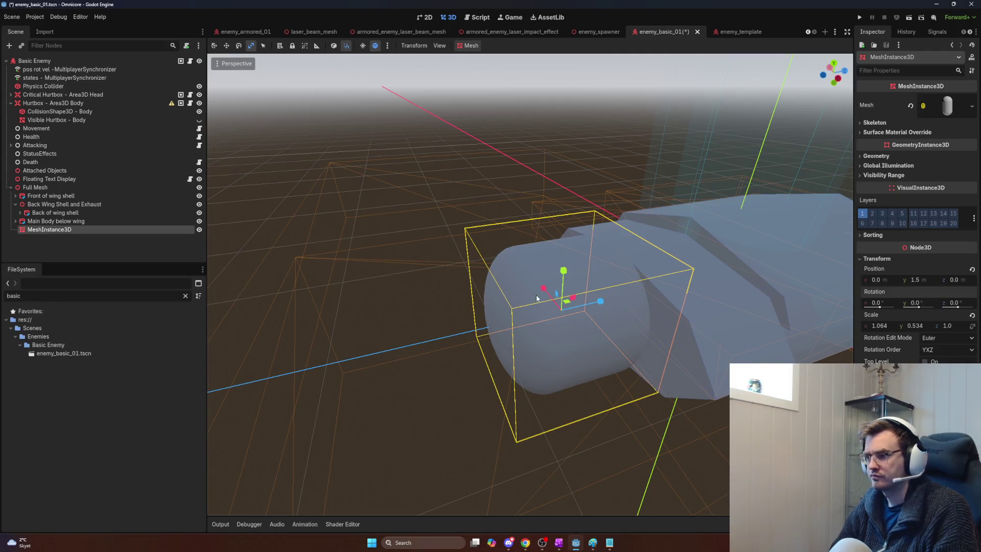
scroll(572, 347, up, 6)
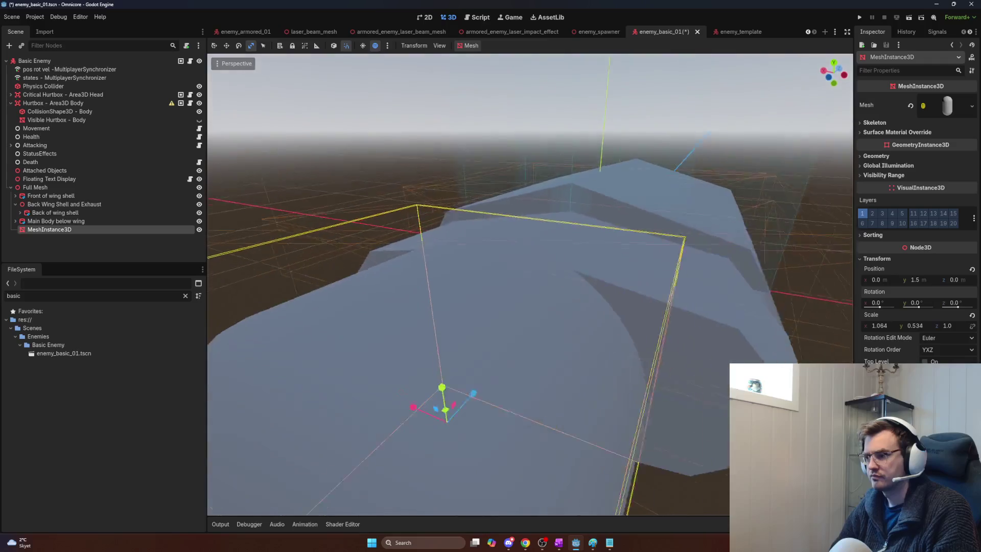
scroll(530, 284, down, 5)
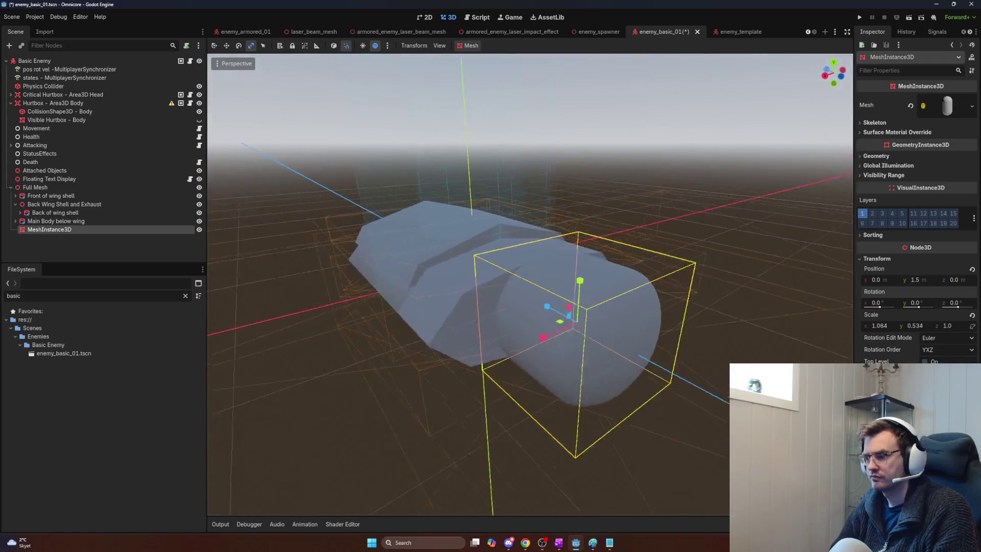
scroll(531, 284, up, 5)
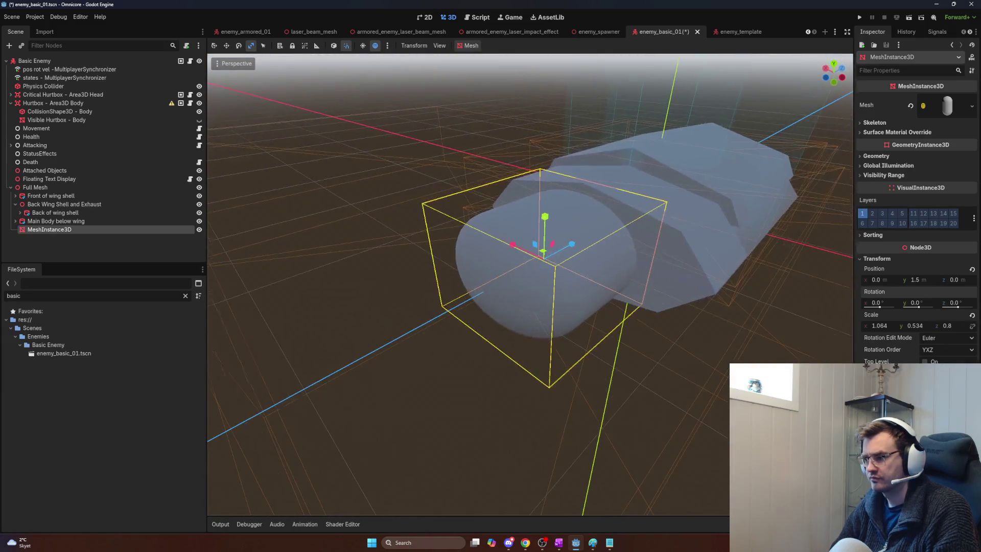
drag(641, 280, 536, 284)
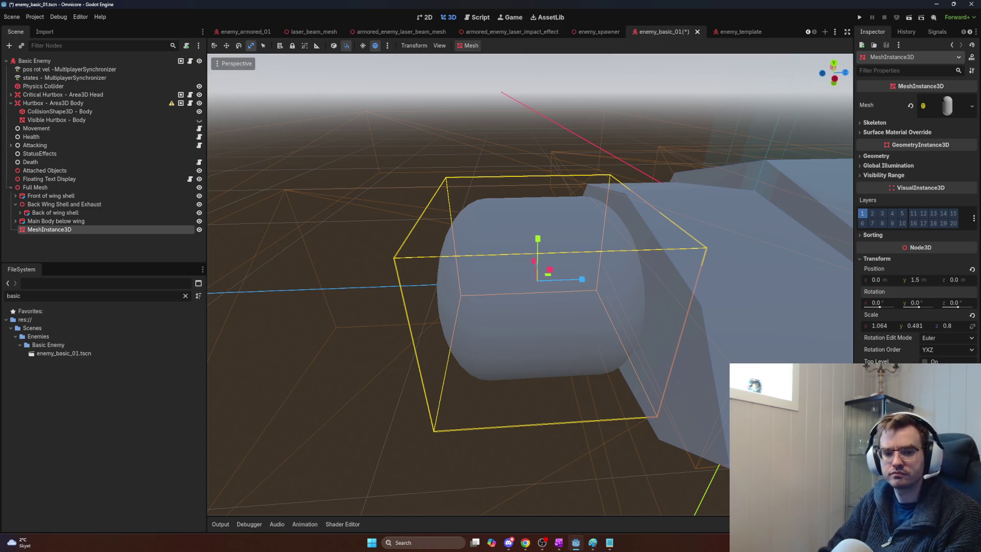
key(alt+Tab)
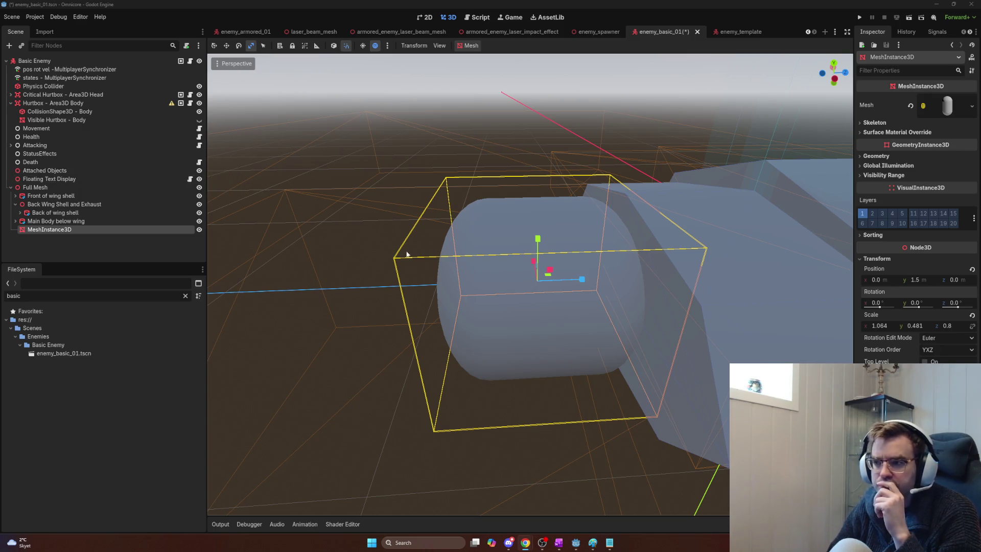
- Rename the capsule MeshInstance3D to Head
double_click(116, 230)
text(Head)
key(Return)
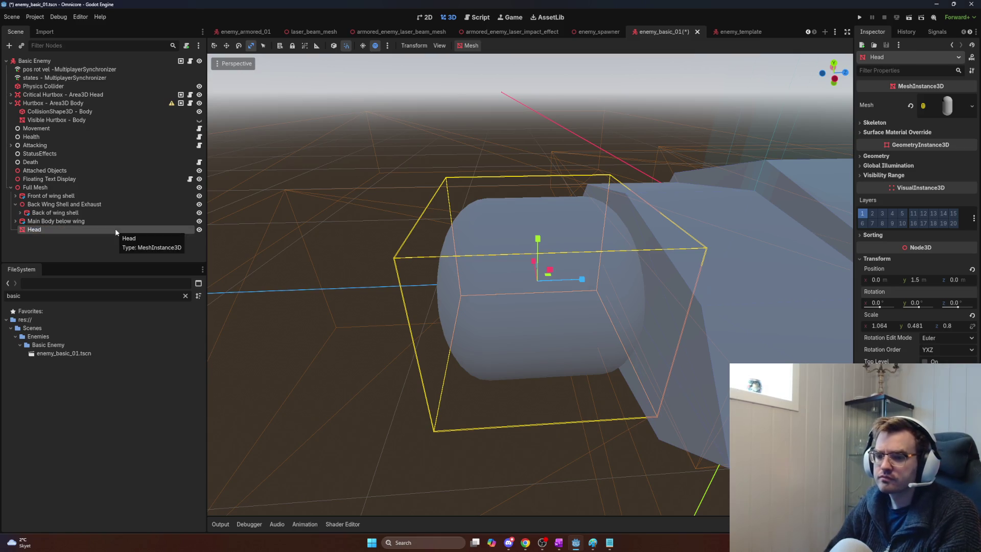
drag(284, 247, 284, 247)
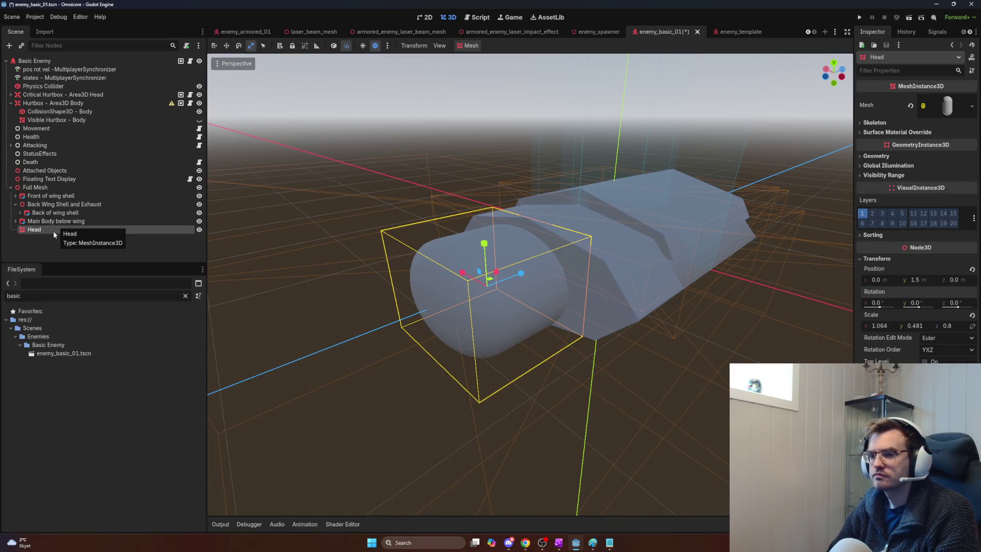
- Add a new Node3D as a child of Full Mesh
click(52, 187)
key(ctrl+a)
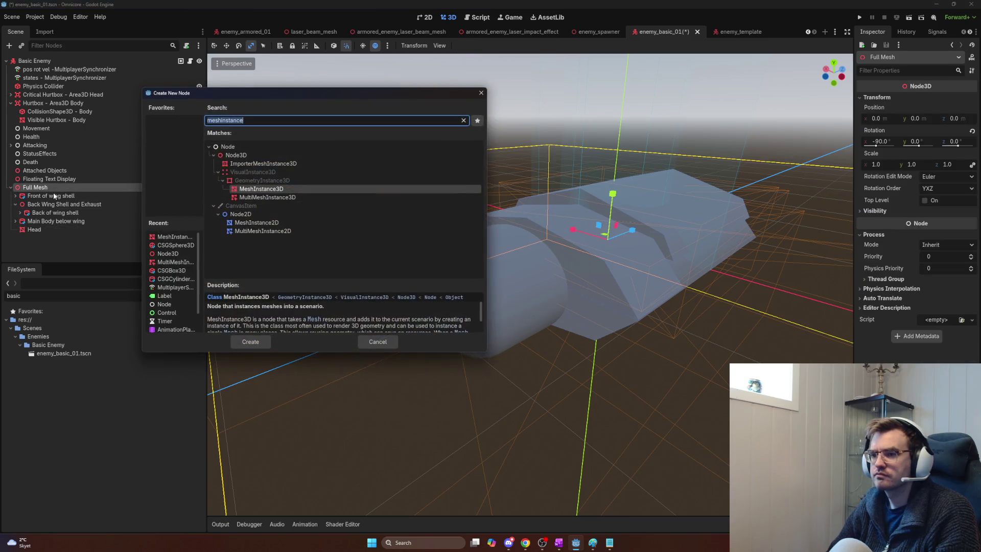
text(Ful)
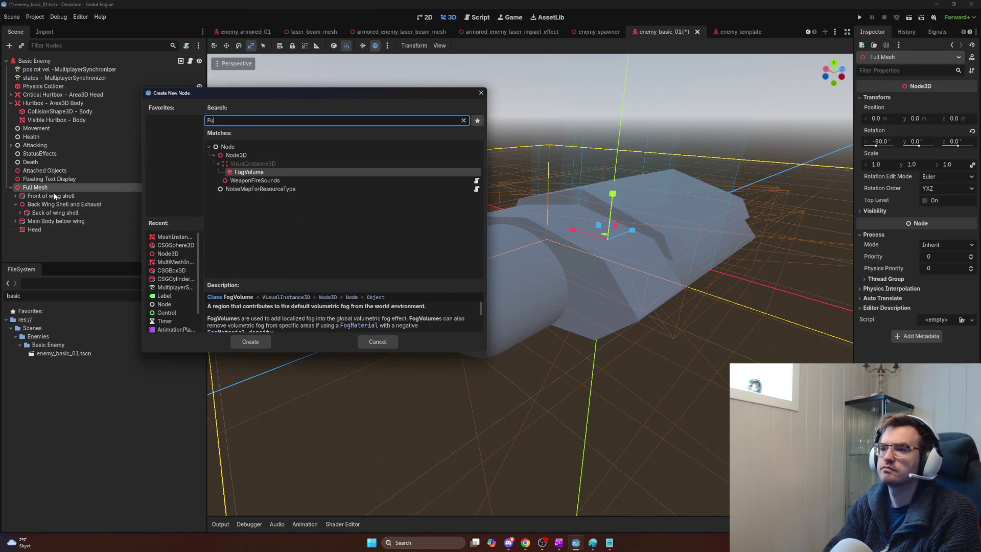
key(BackSpace)
key(BackSpace)
key(BackSpace)
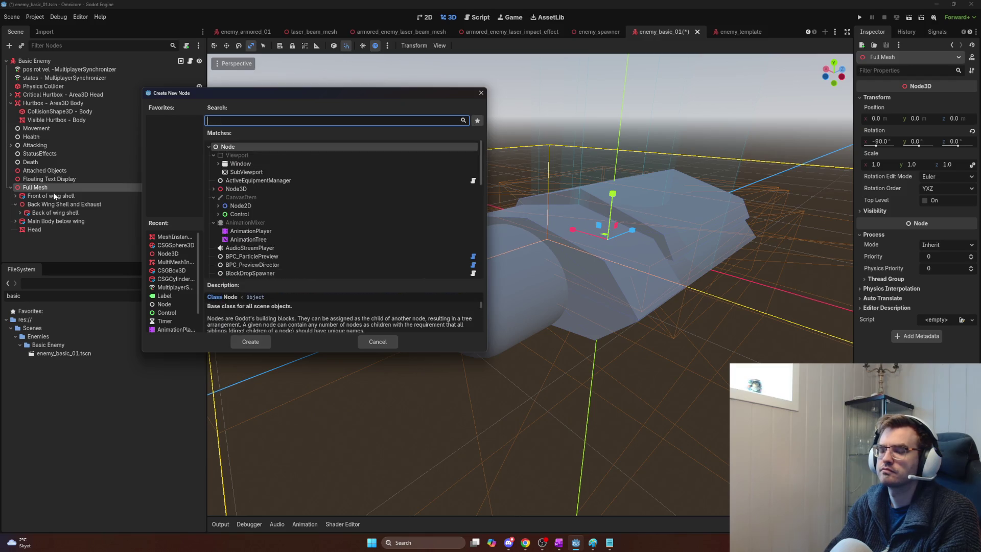
text(Full)
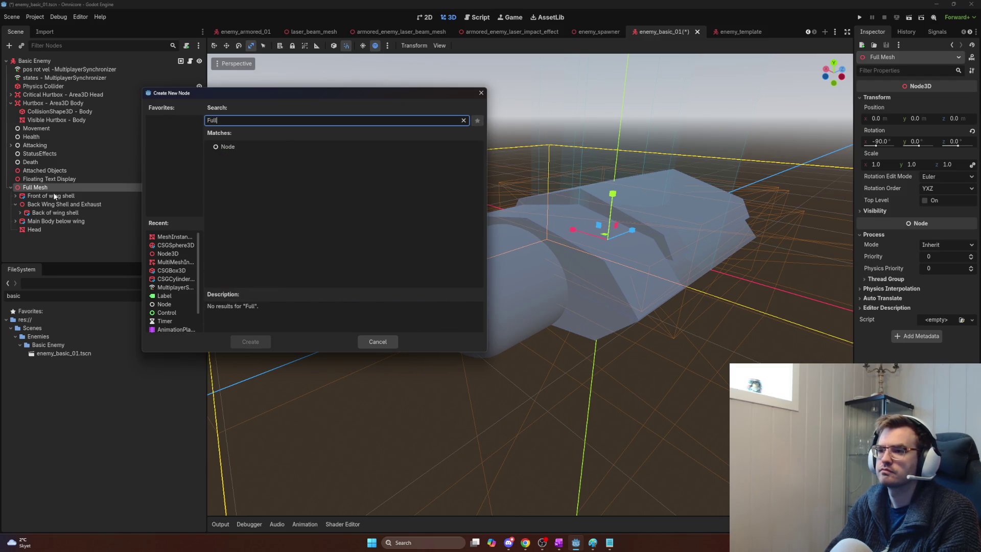
key(BackSpace)
key(BackSpace)
key(BackSpace)
text(node3d)
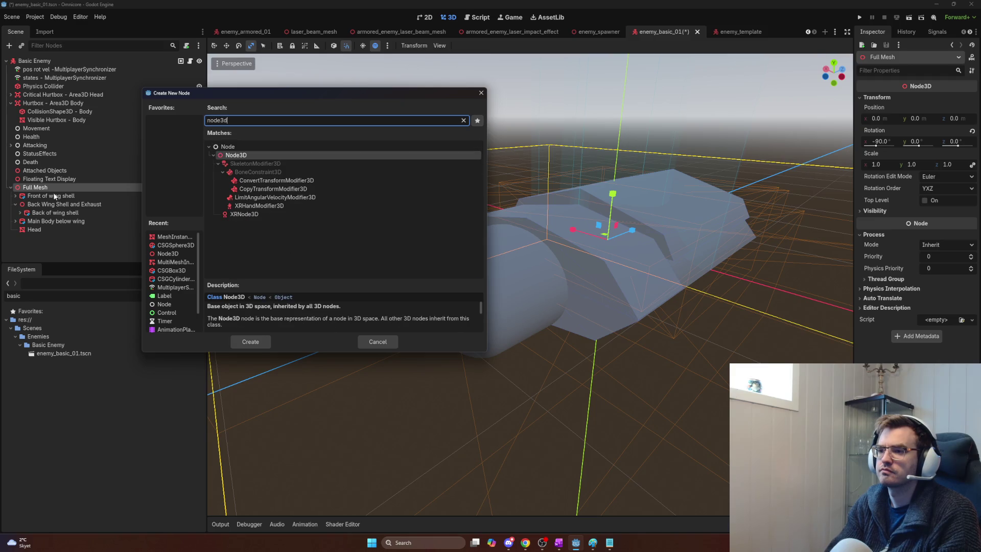
key(Return)
- Rename the new Node3D to Full Head and move Head inside it
key(F2)
text(Full )
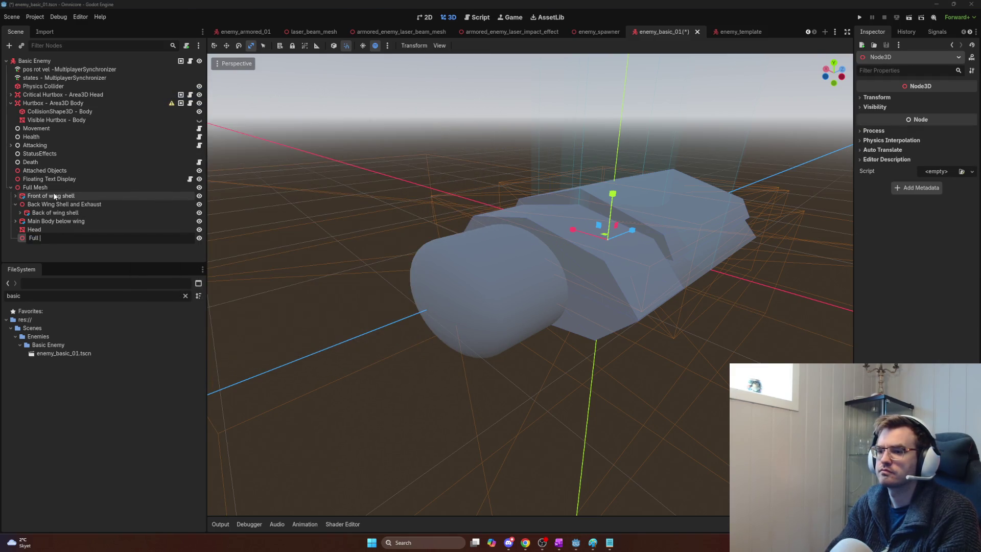
text(Head)
key(Return)
drag(35, 229, 38, 239)
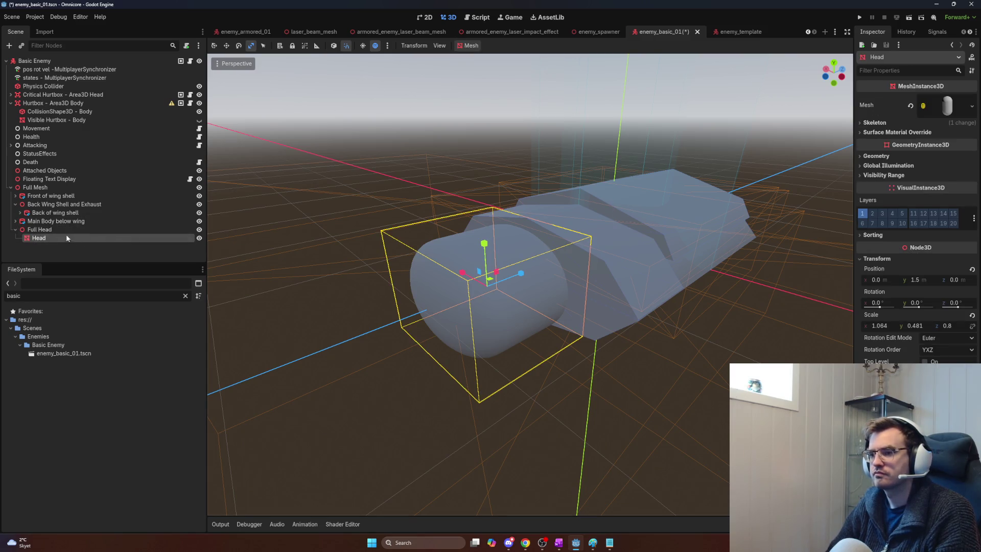
- Add a SpringBoneSimulator3D under Full Head by searching 'springb'
click(68, 231)
key(ctrl+a)
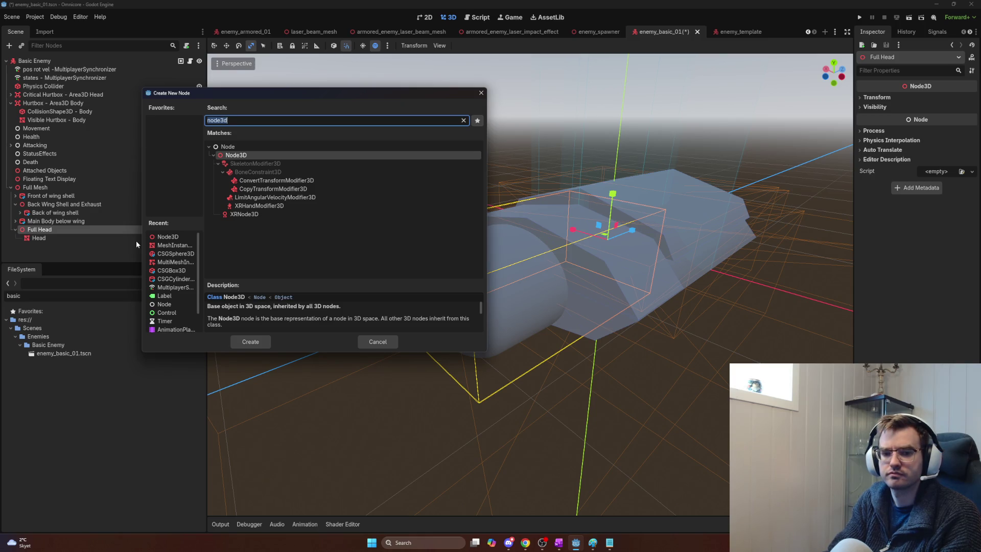
text(springb)
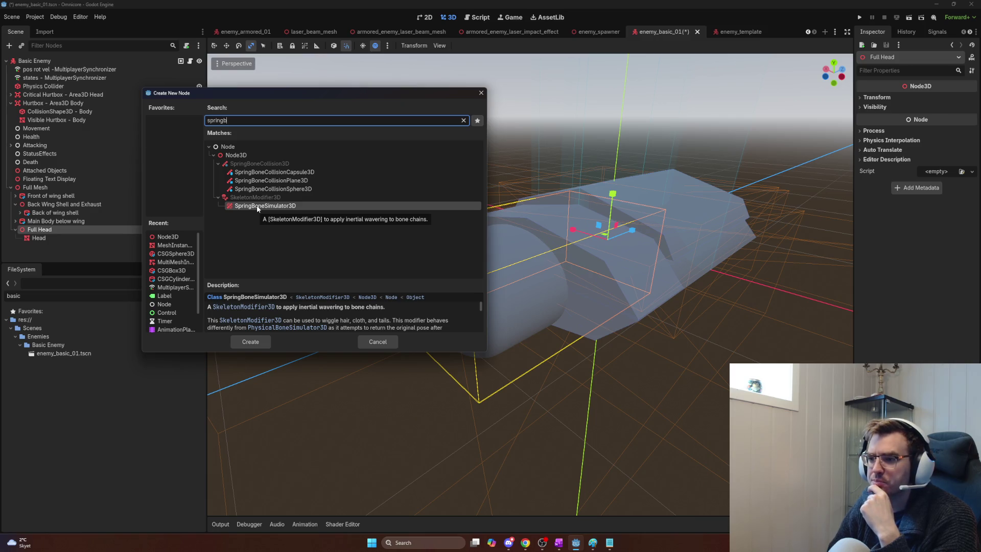
double_click(258, 207)
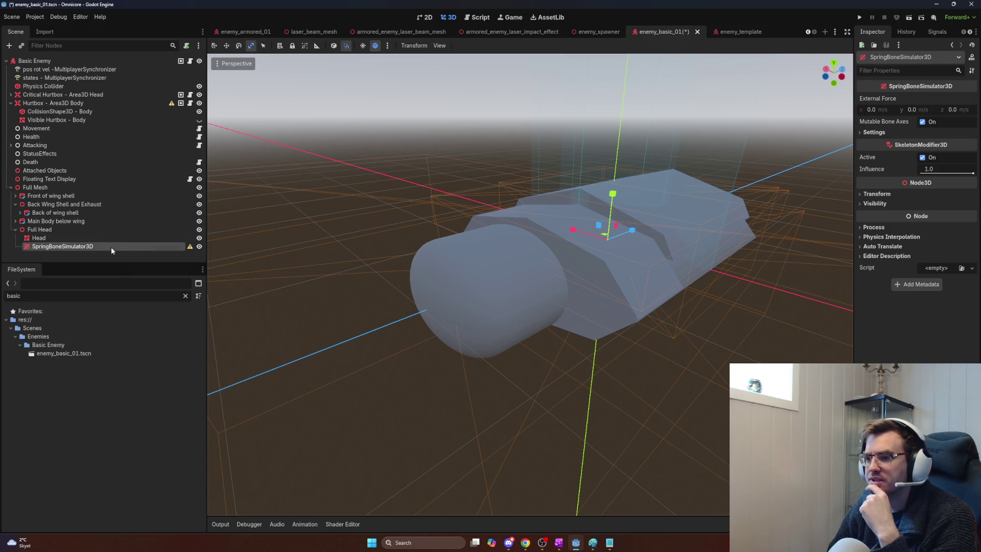
- Scale the spring bone node along Z and raise it along Y
drag(623, 235, 601, 244)
mouse_move(468, 292)
mouse_down()
mouse_move(478, 307)
mouse_move(398, 363)
mouse_up()
mouse_move(518, 338)
mouse_down()
mouse_move(662, 253)
mouse_move(452, 300)
mouse_up()
key(w)
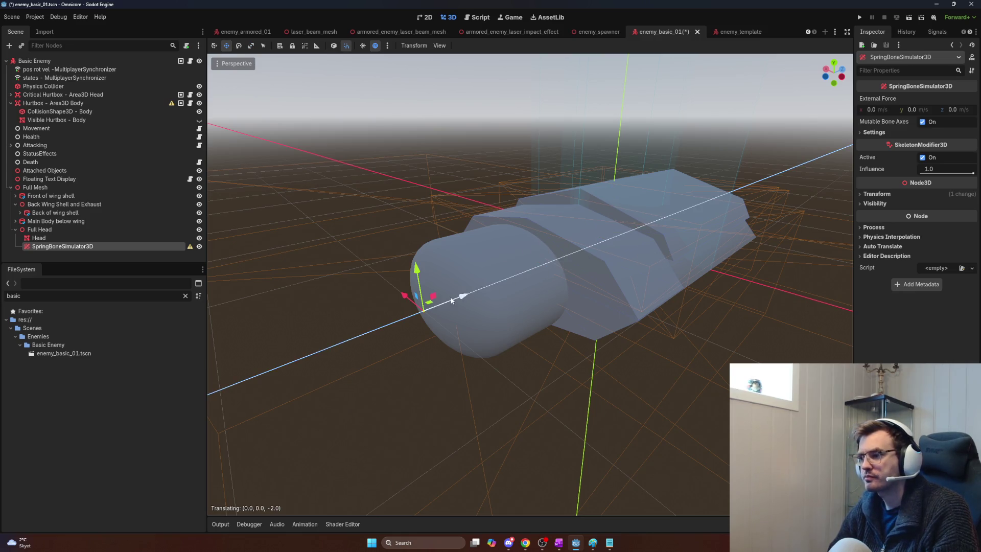
mouse_move(417, 271)
mouse_down()
mouse_move(413, 154)
mouse_move(409, 193)
mouse_move(411, 161)
mouse_move(418, 188)
mouse_up()
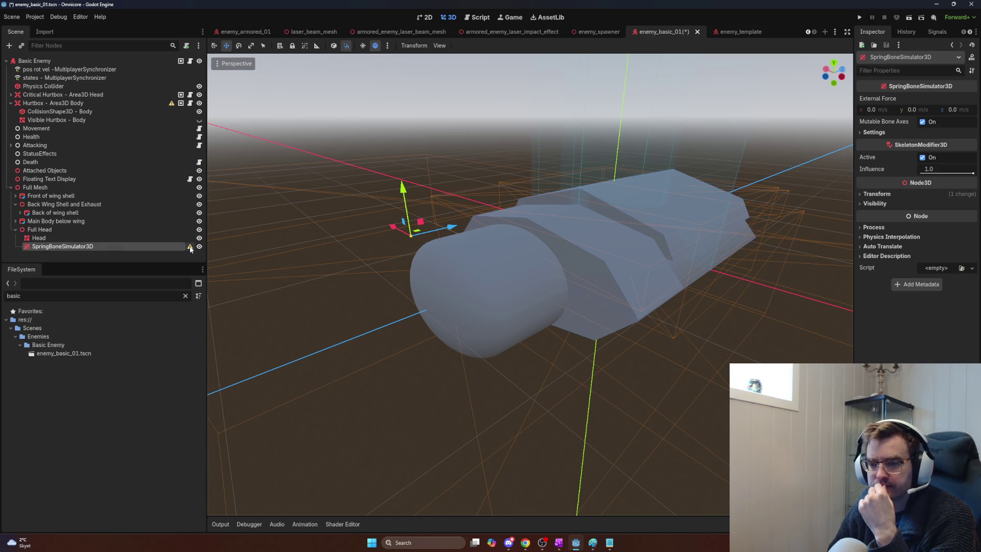
- Delete the SpringBoneSimulator3D node and bring up the beetle images in Chrome
mouse_move(190, 248)
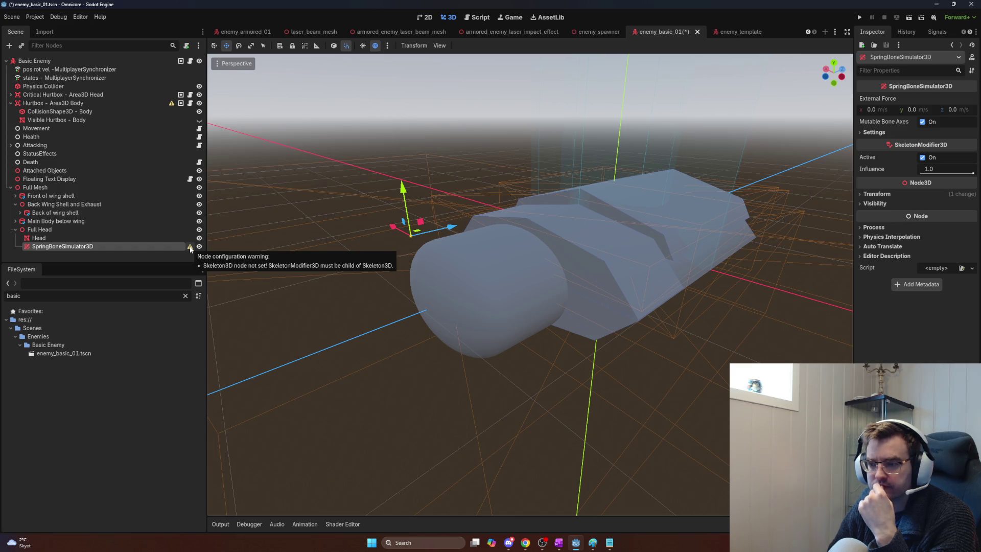
click(80, 246)
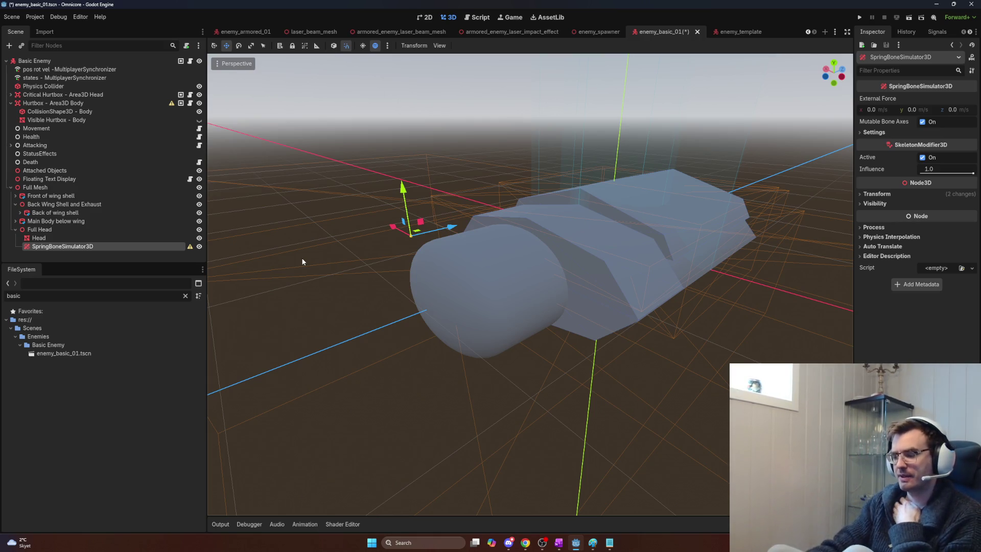
key(Delete)
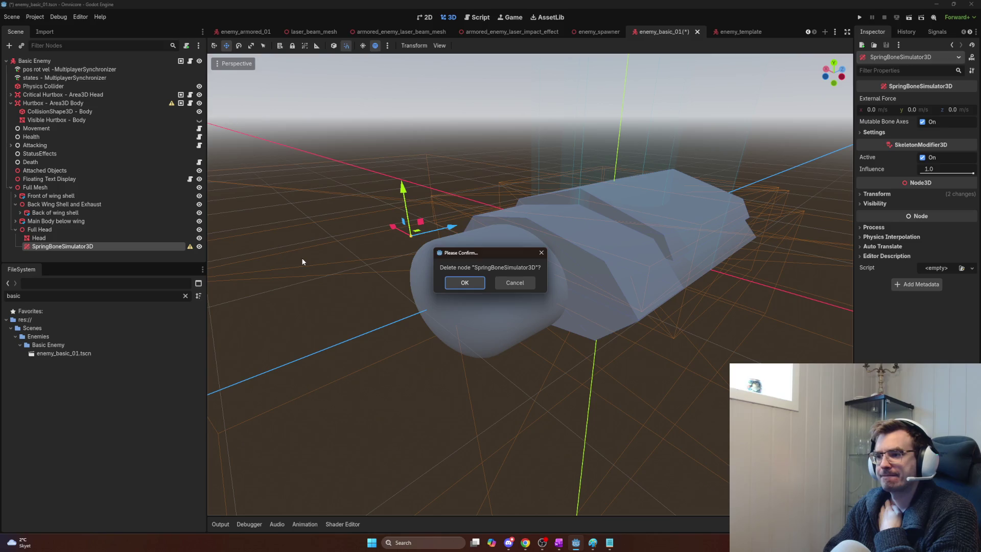
key(Return)
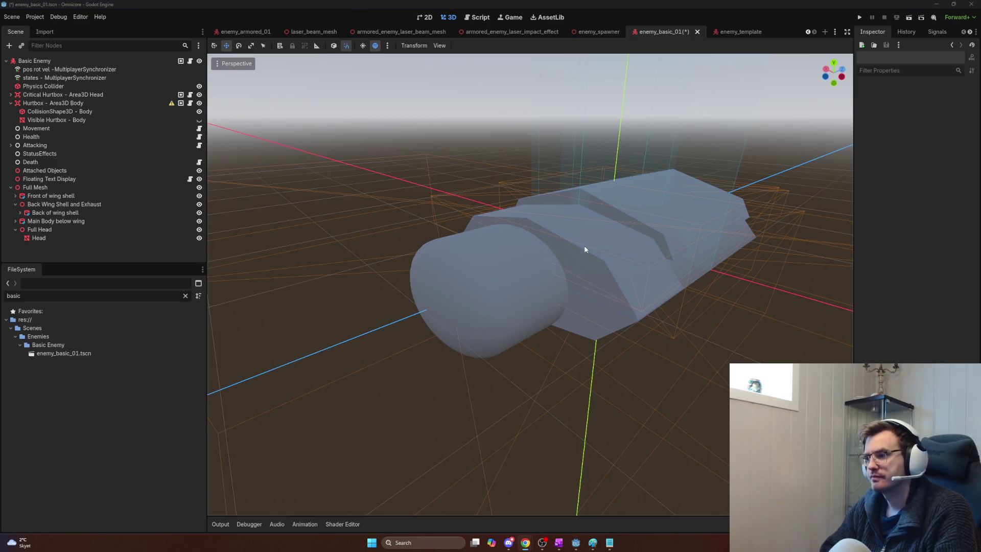
key(alt+Tab)
click(584, 258)
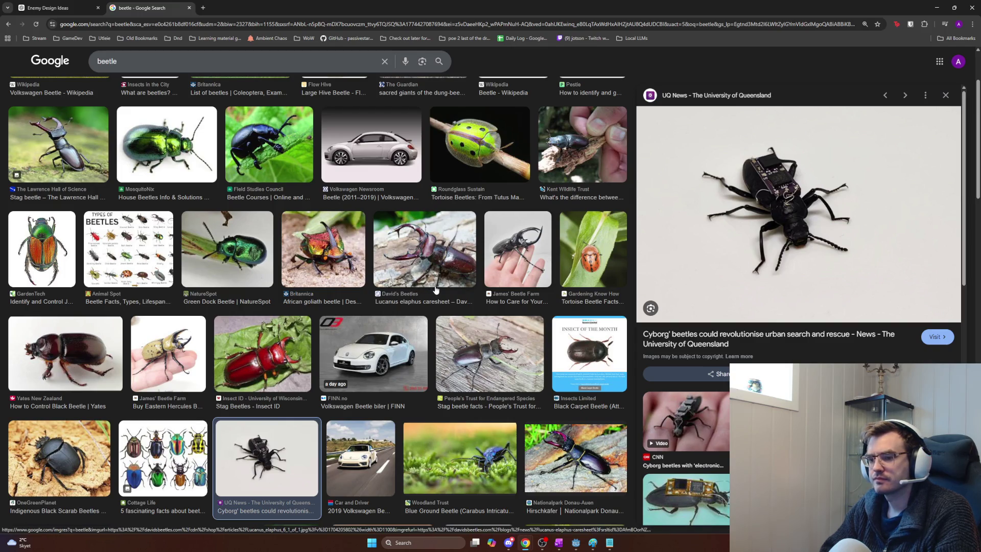
- Go from the Chrome beetle images back to the Godot enemy_basic_01 scene
key(alt+Tab)
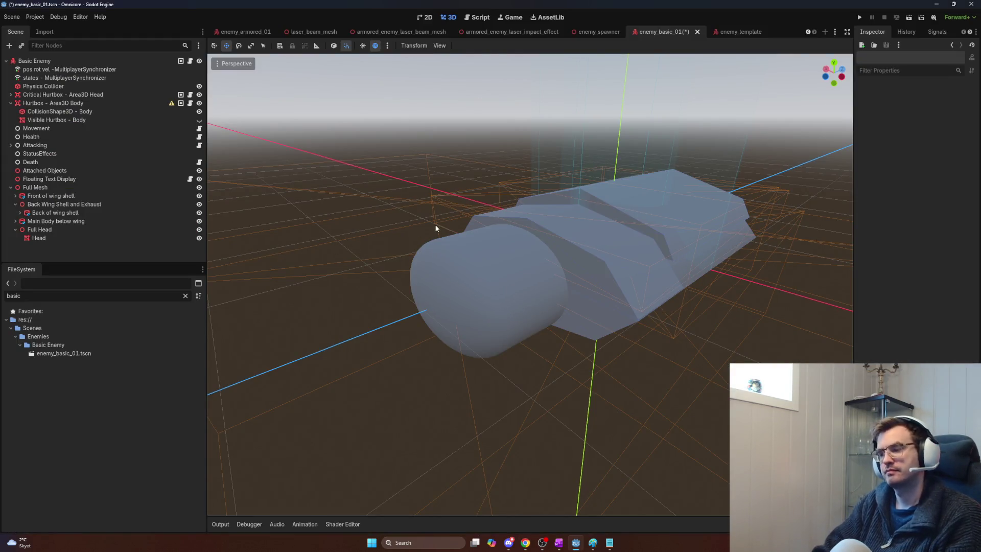
- Add a MeshInstance3D with a new CylinderMesh under Head
click(113, 230)
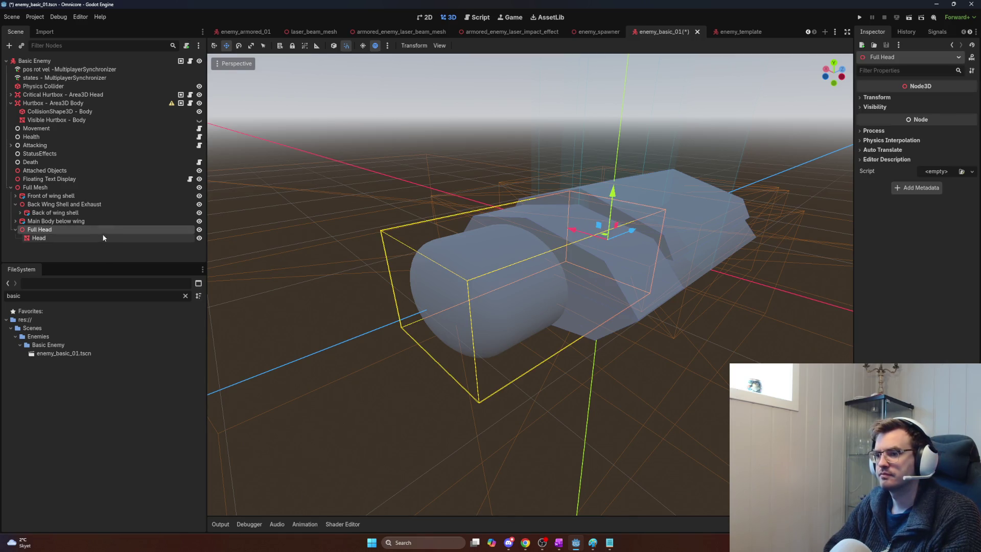
click(103, 237)
key(ctrl+a)
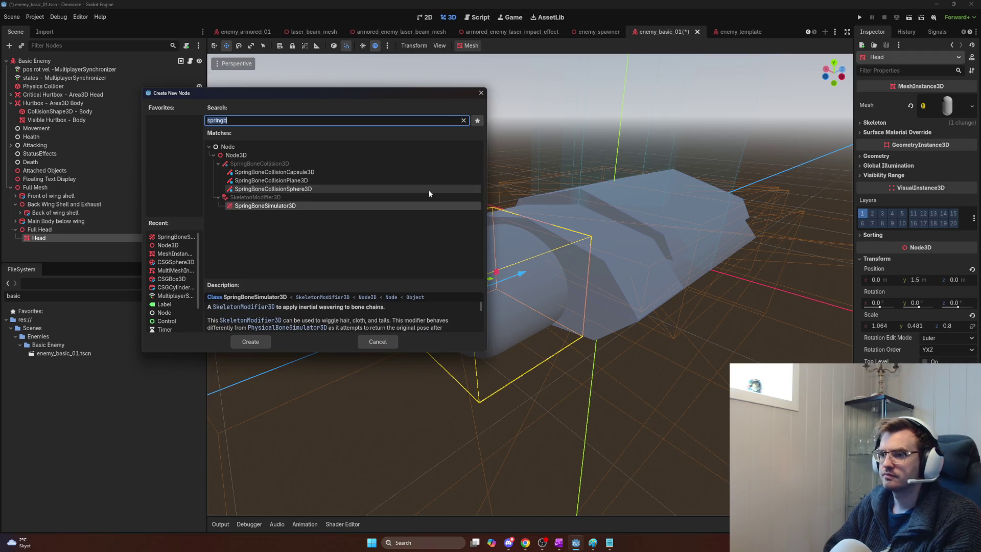
text(meshinstance)
key(Return)
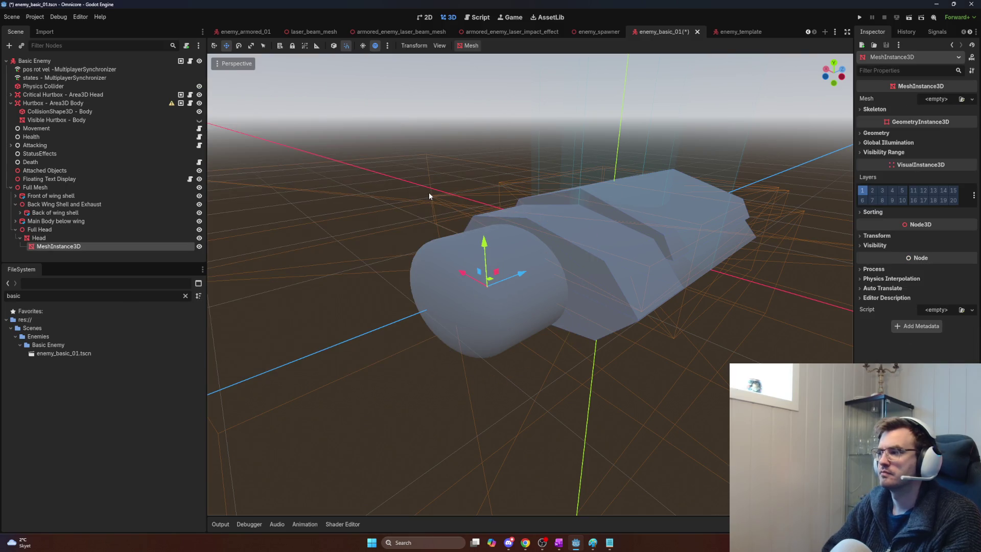
click(950, 99)
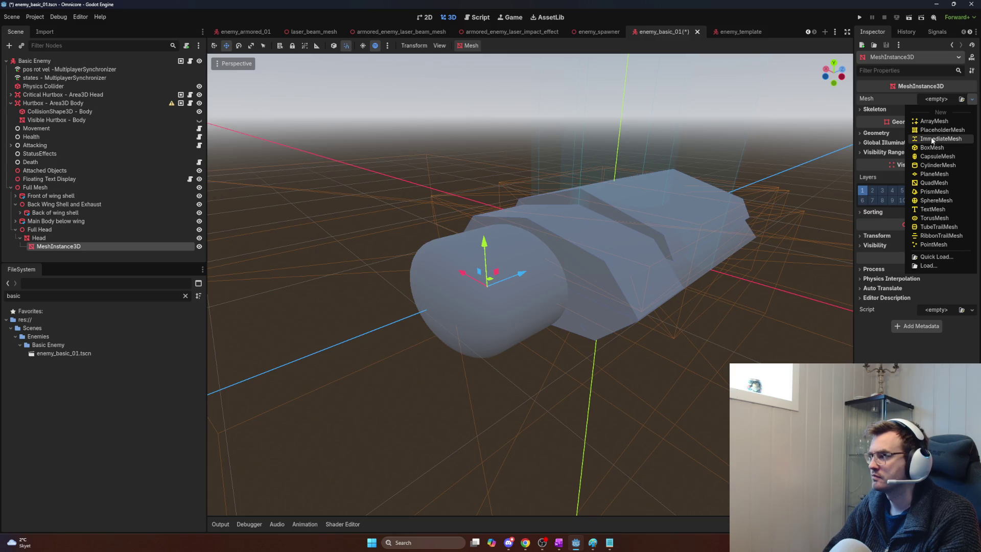
click(933, 166)
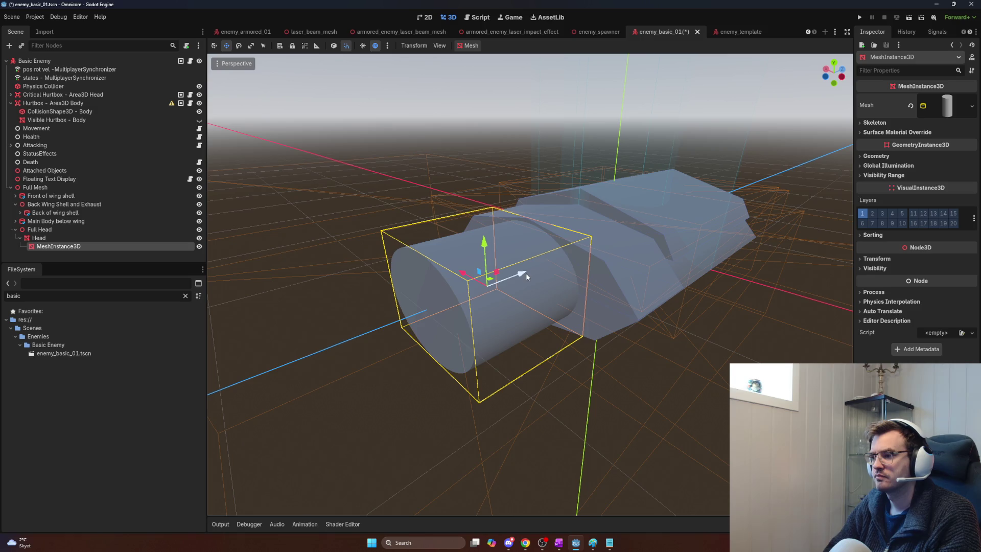
- Rotate the cylinder so it angles diagonally upward out of the head
key(e)
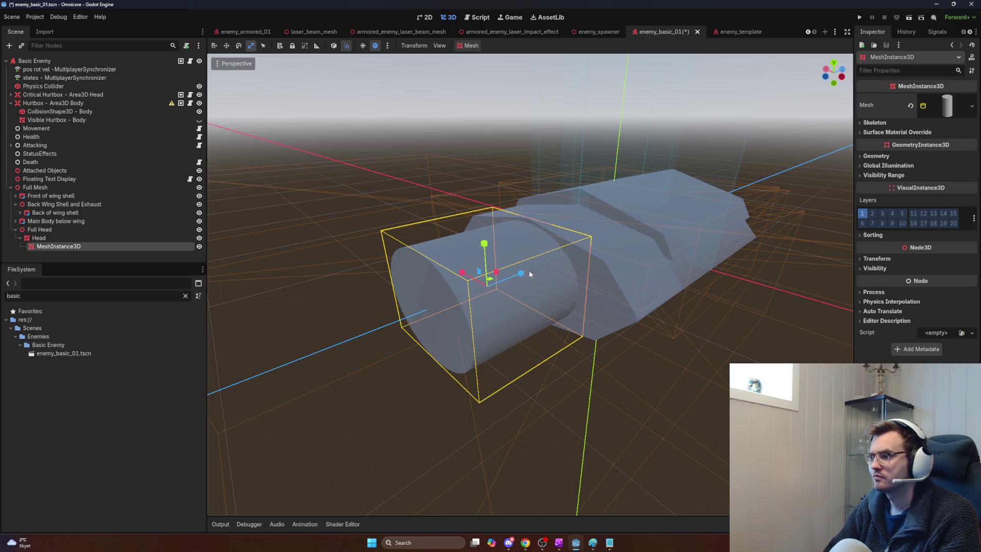
drag(478, 260, 583, 243)
mouse_move(497, 275)
mouse_down()
mouse_move(481, 142)
mouse_move(483, 161)
mouse_up()
key(w)
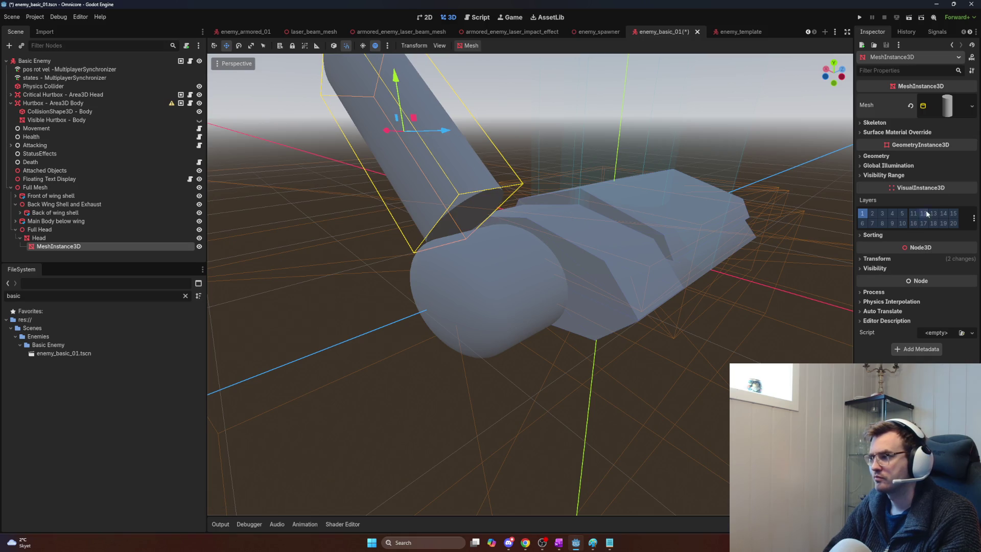
- Set the cylinder's top and bottom radius to 0.01 and its height to 0.75
click(941, 104)
click(944, 184)
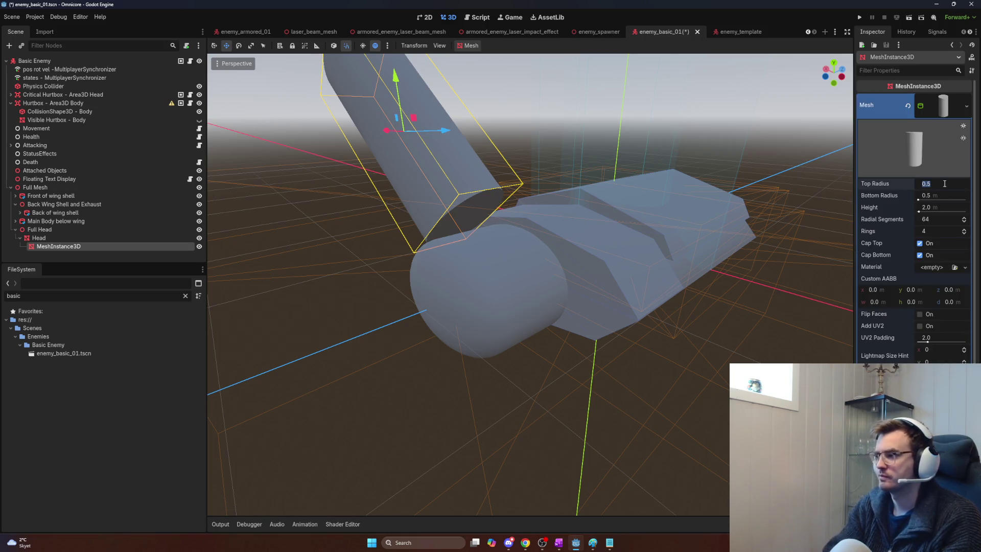
text(0.01)
key(Return)
click(940, 194)
text(0.01)
key(Return)
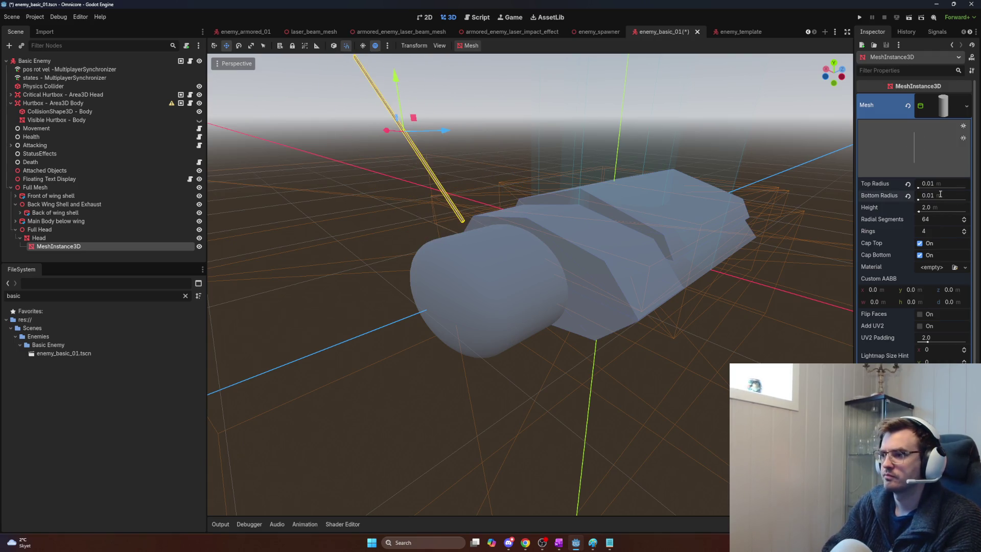
scroll(687, 178, down, 8)
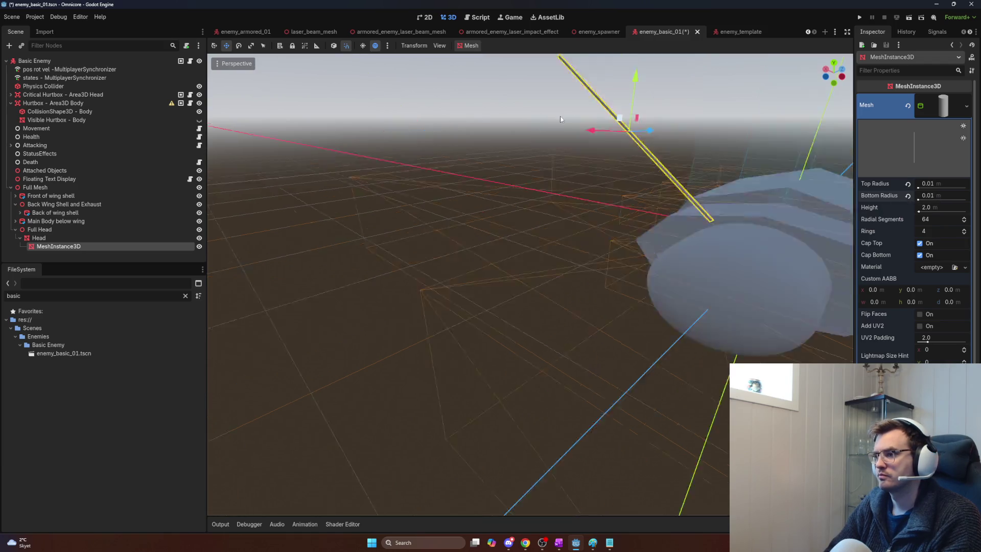
scroll(531, 285, up, 5)
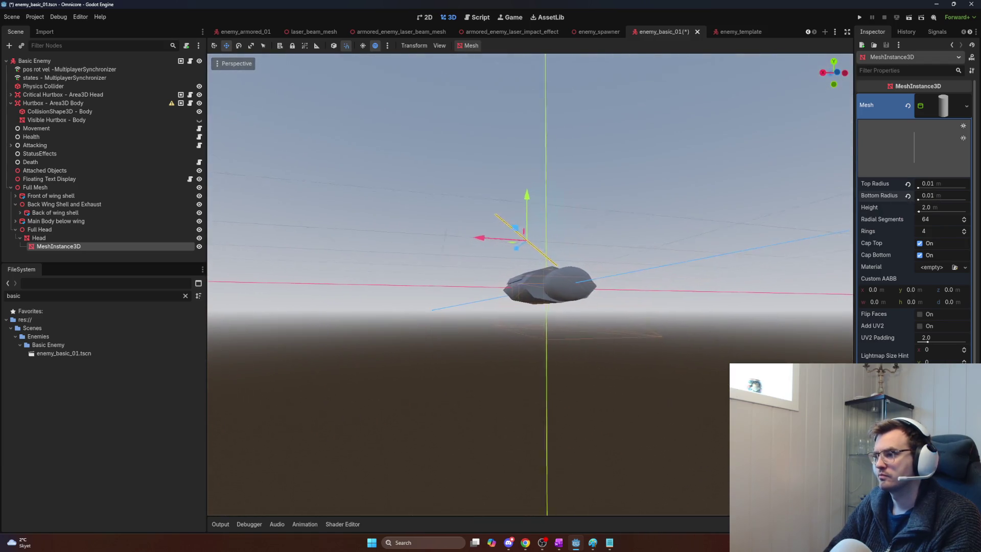
scroll(734, 124, up, 3)
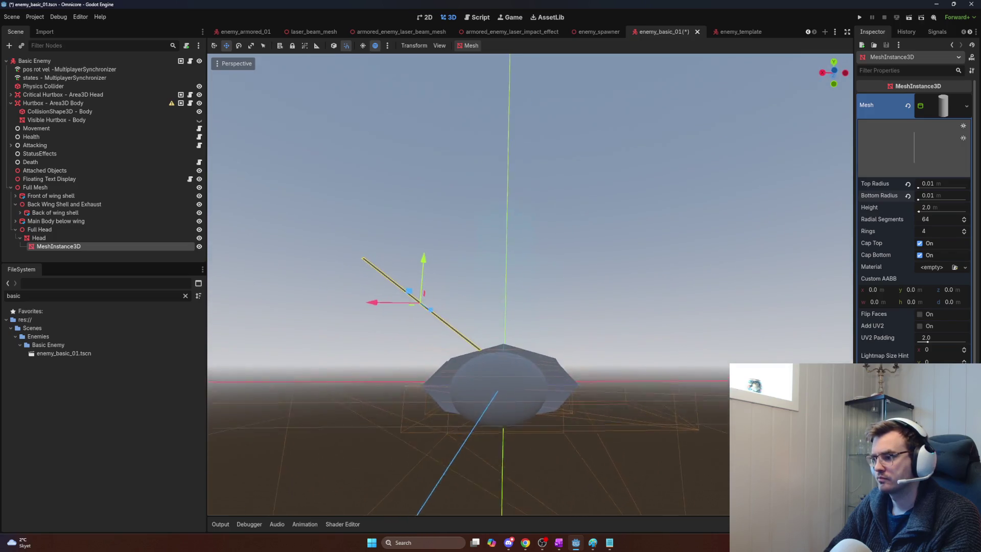
click(948, 207)
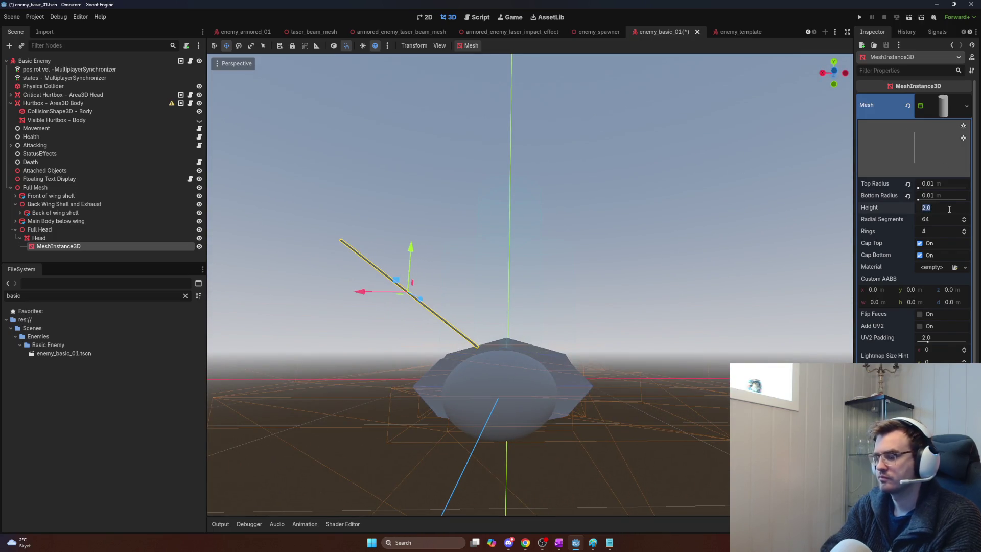
text(.75)
key(Return)
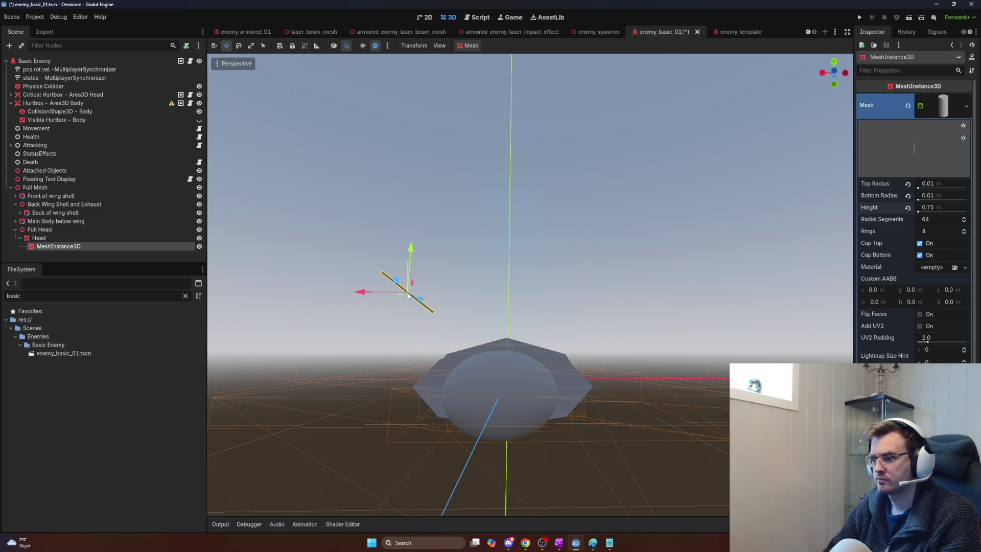
- Lower the thin rod along Y toward the head
click(418, 263)
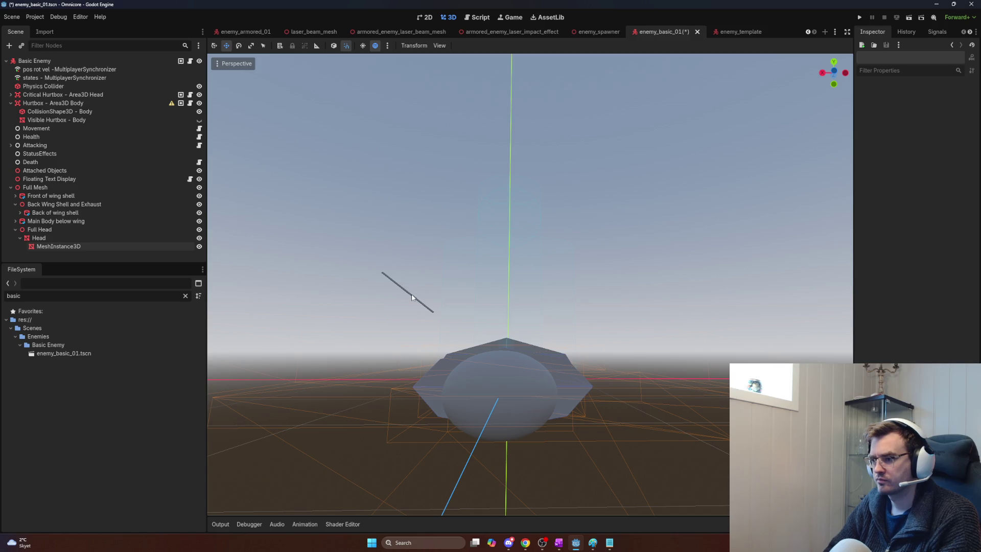
drag(413, 304, 235, 276)
click(378, 162)
mouse_move(394, 137)
mouse_down()
mouse_move(396, 265)
mouse_move(415, 216)
mouse_move(415, 224)
mouse_up()
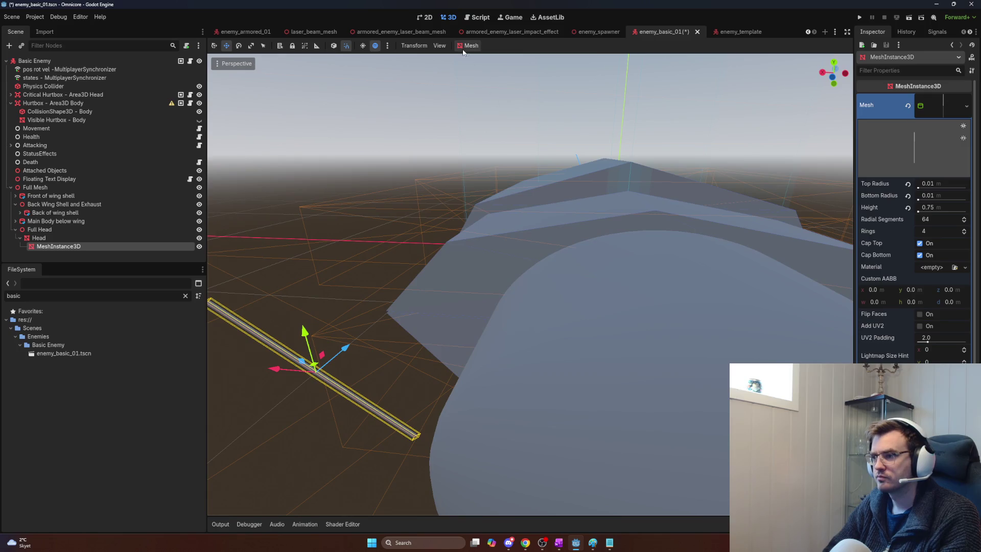
- Turn off snapping and shift the rod slightly along X and Y
click(346, 45)
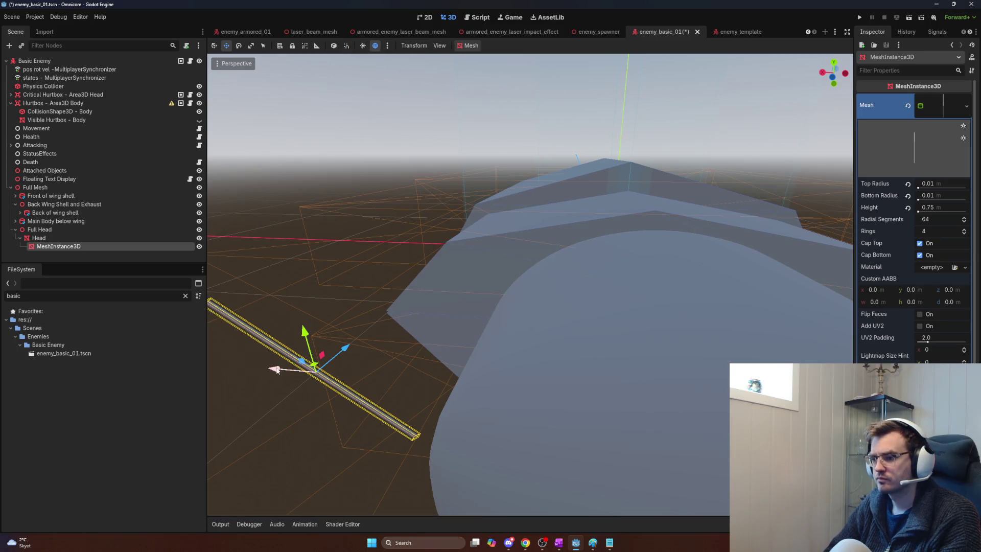
drag(286, 372, 341, 373)
mouse_move(412, 338)
mouse_down()
mouse_move(418, 155)
mouse_move(536, 245)
mouse_up()
key(alt+Tab)
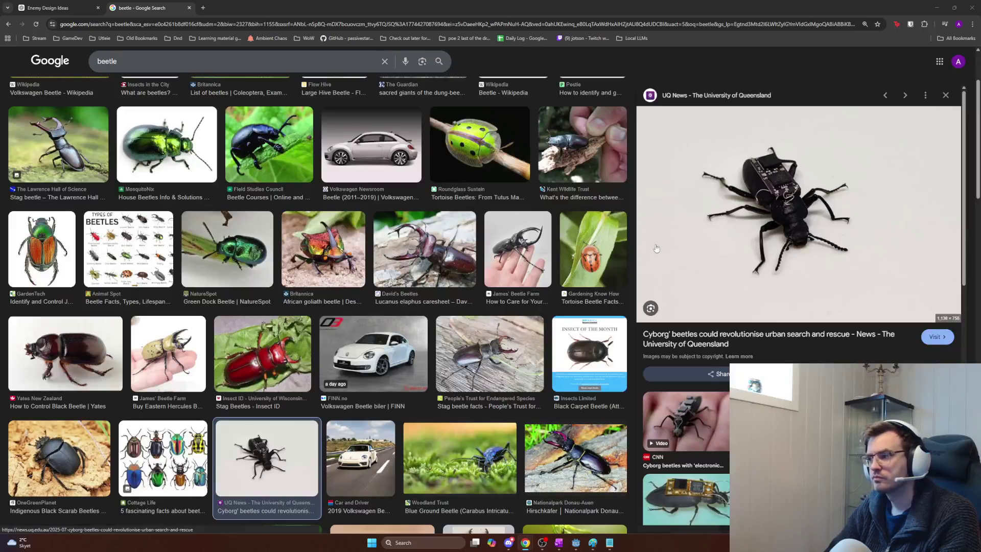
key(alt+Tab)
- Rotate the rod about 58° around Y, tilt it, and move it left along X
key(e)
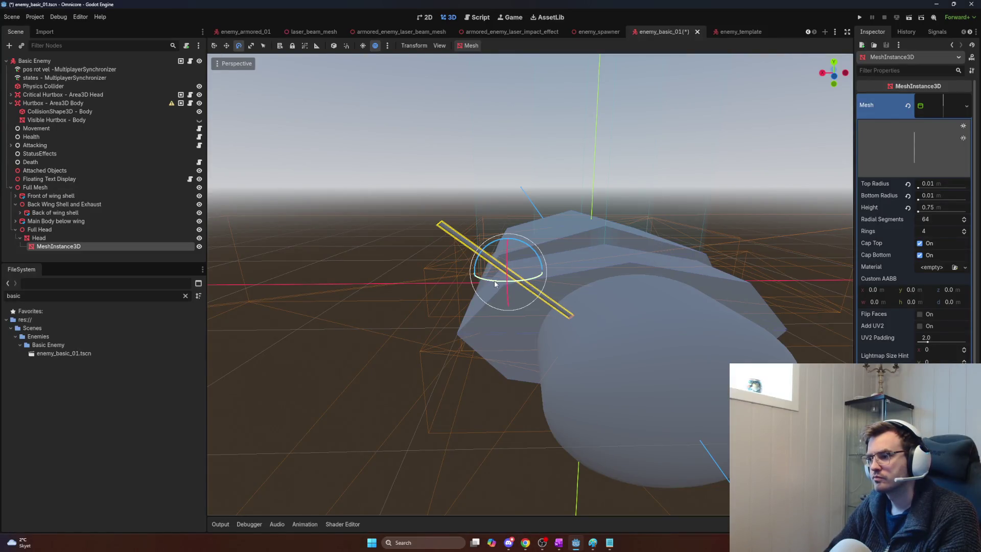
mouse_move(508, 281)
mouse_down()
mouse_move(507, 290)
mouse_move(483, 278)
mouse_move(588, 271)
mouse_up()
key(w)
key(f)
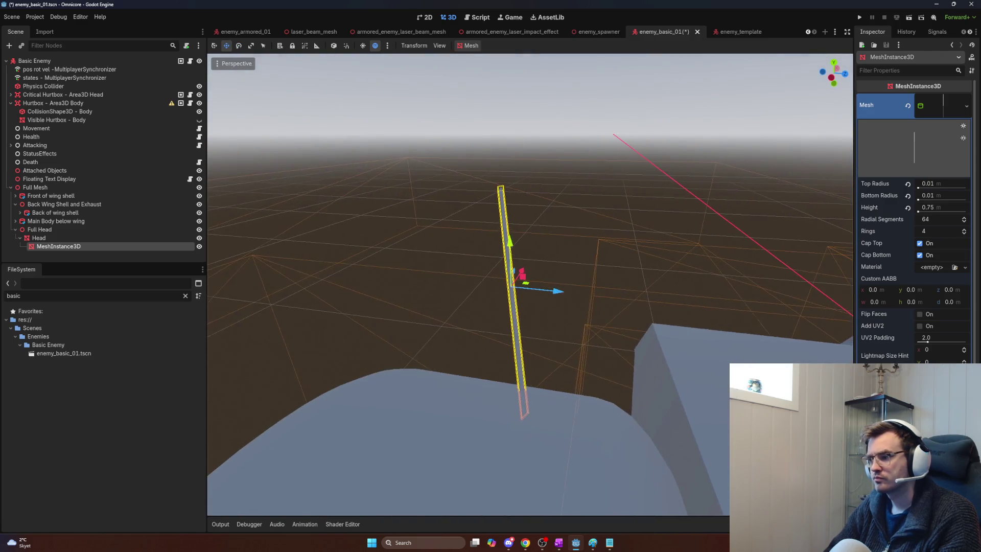
key(e)
drag(506, 300, 519, 305)
key(w)
key(e)
drag(515, 258, 512, 265)
key(w)
drag(559, 295, 418, 278)
- Set the rod's height to 1.0, nudge it along Y, and add a child mesh
click(931, 207)
text(1)
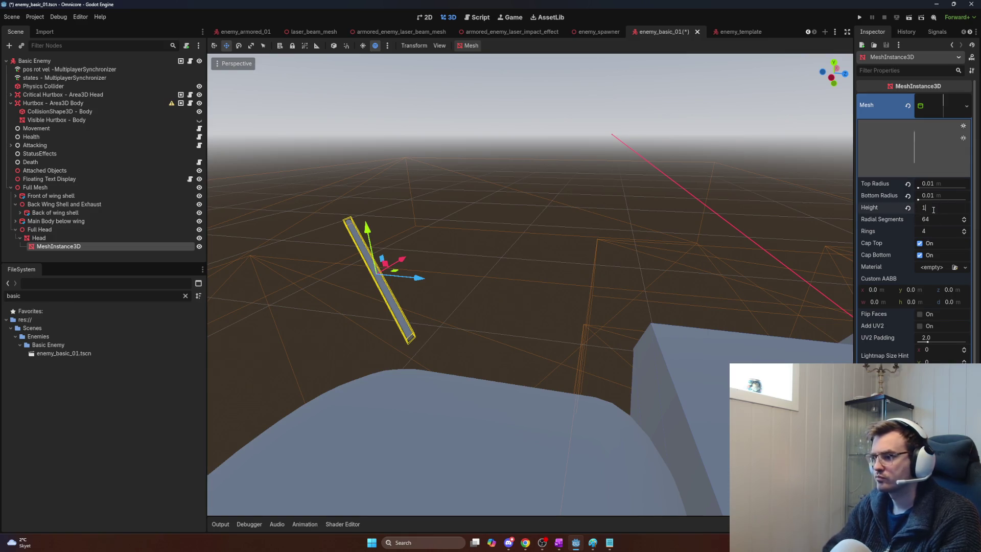
key(Return)
drag(376, 241, 376, 234)
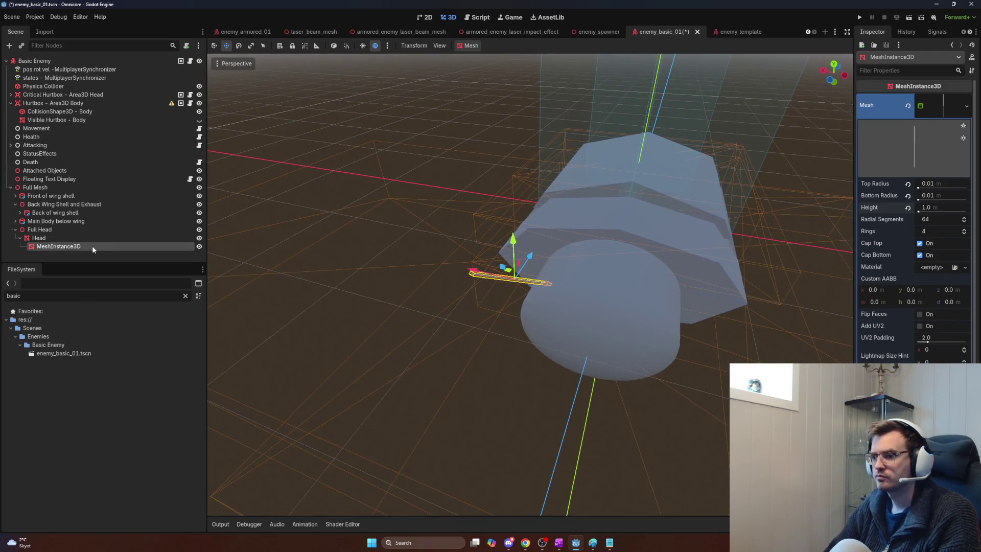
key(ctrl+v)
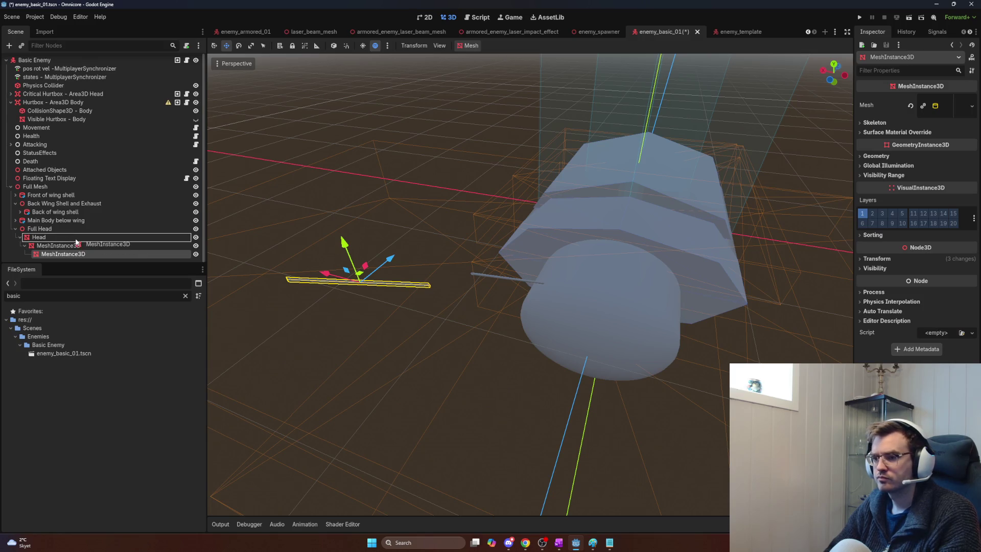
- Delete the wrongly nested rod, duplicate the antenna rod and mirror its X position to -0.481
key(Delete)
click(56, 246)
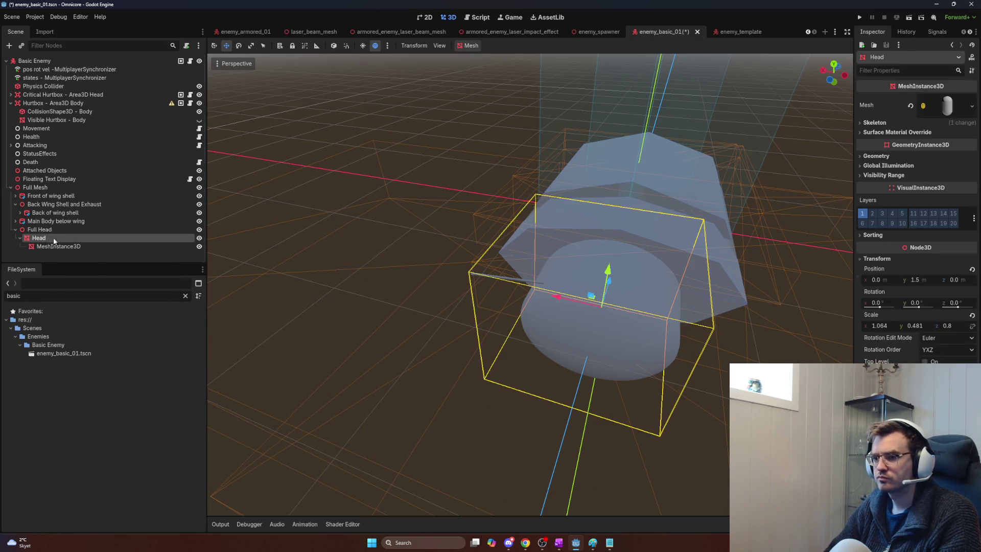
key(ctrl+shift+v)
click(877, 259)
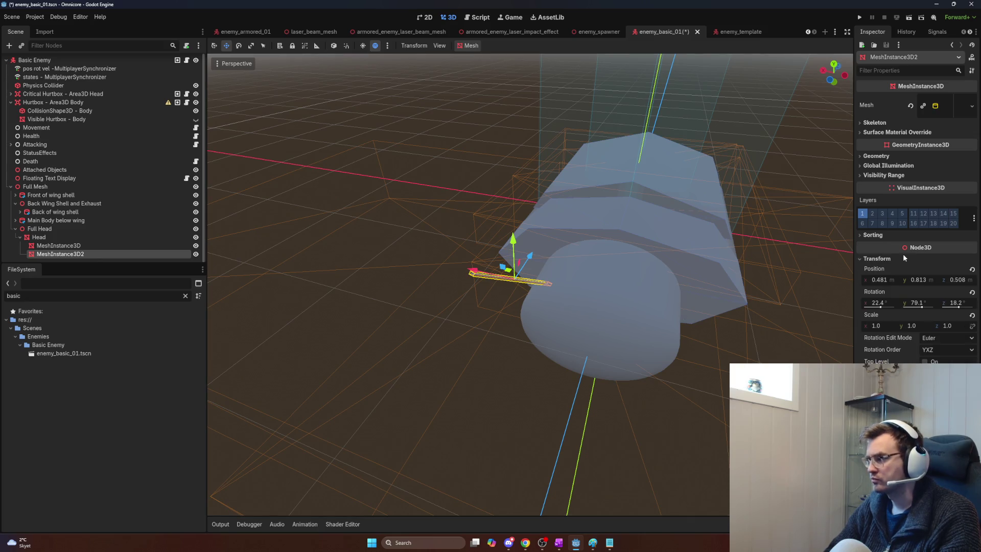
click(892, 280)
text(-0.481)
key(Return)
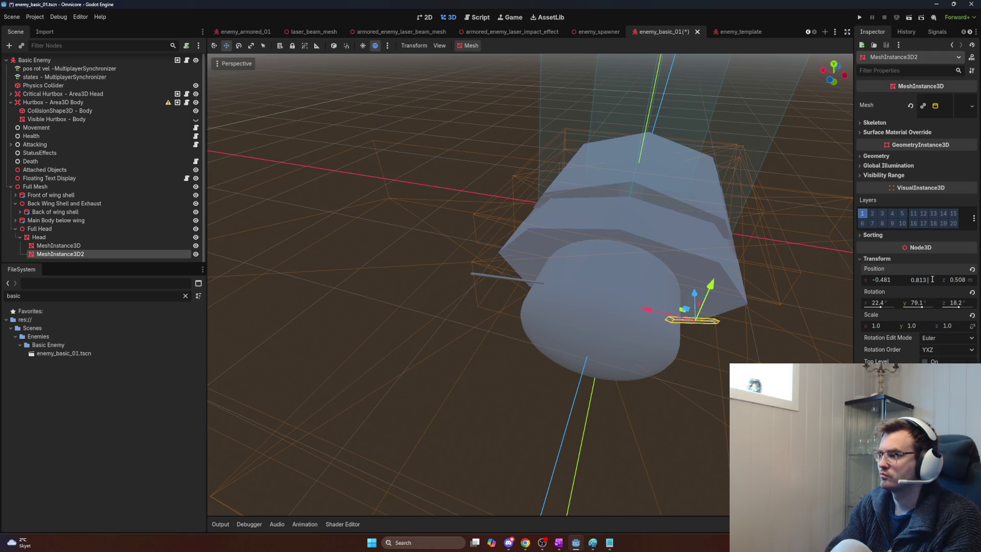
text(-0.813)
key(Return)
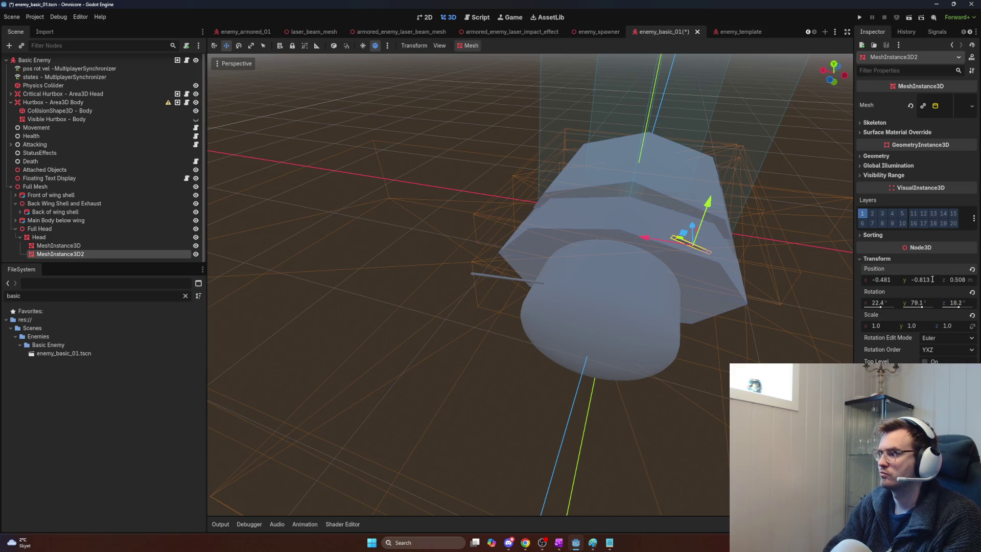
key(ctrl+z)
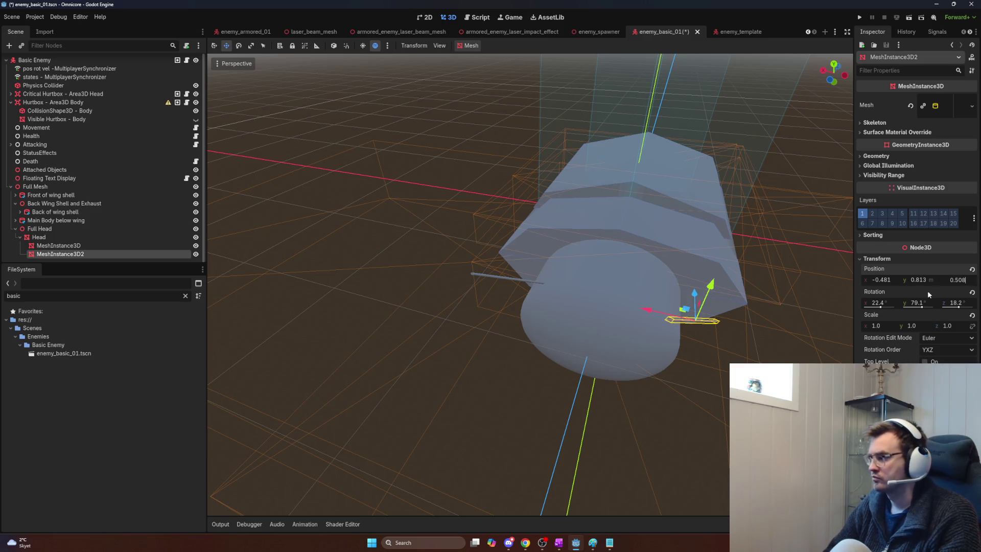
- Negate the duplicate rod's X rotation and check its Y and Z rotation values
click(887, 304)
click(889, 302)
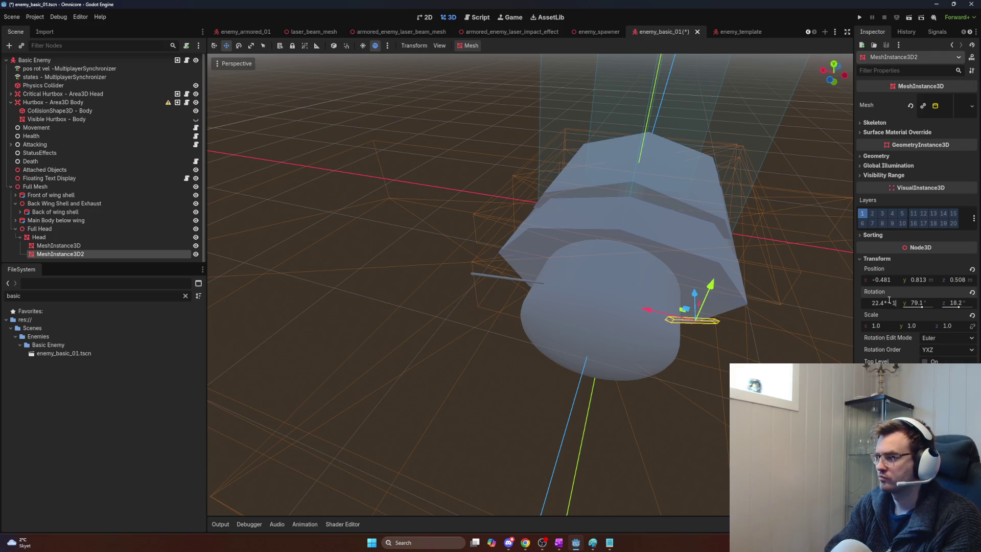
text(-1)
key(Return)
click(927, 302)
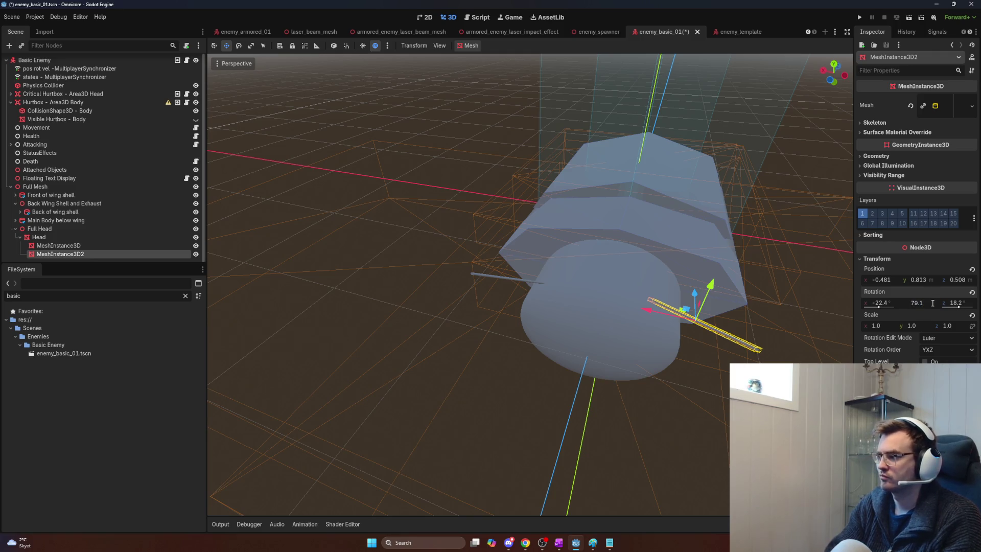
click(970, 302)
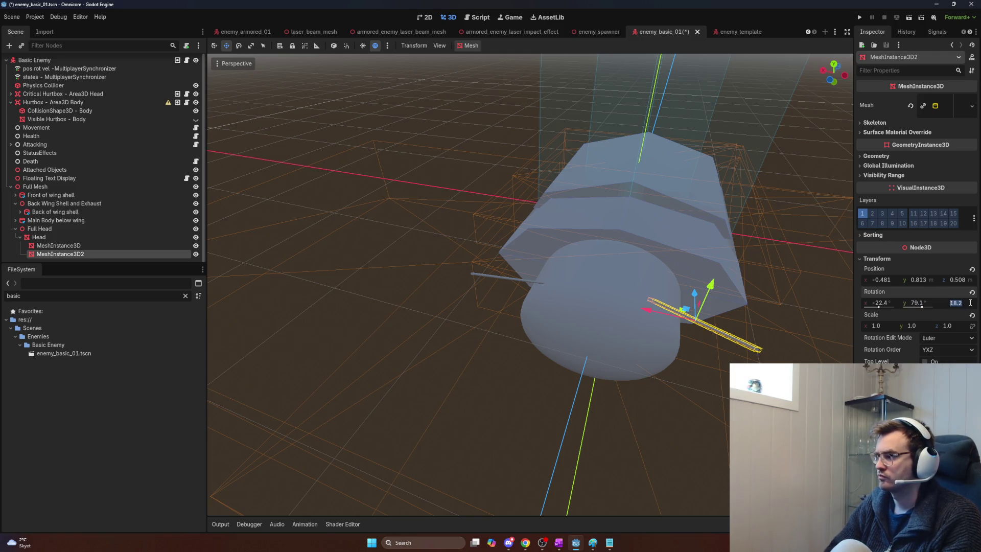
click(924, 304)
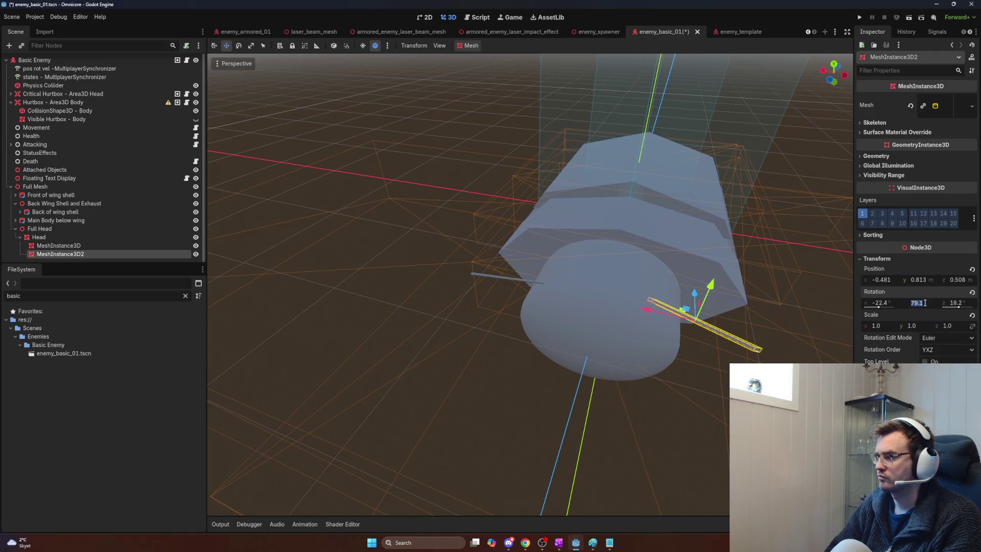
click(756, 303)
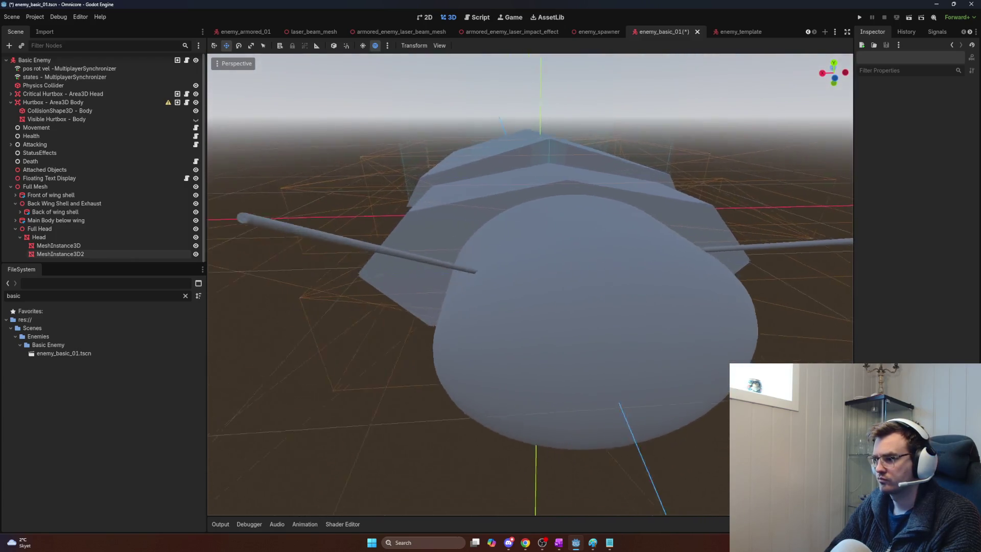
click(677, 245)
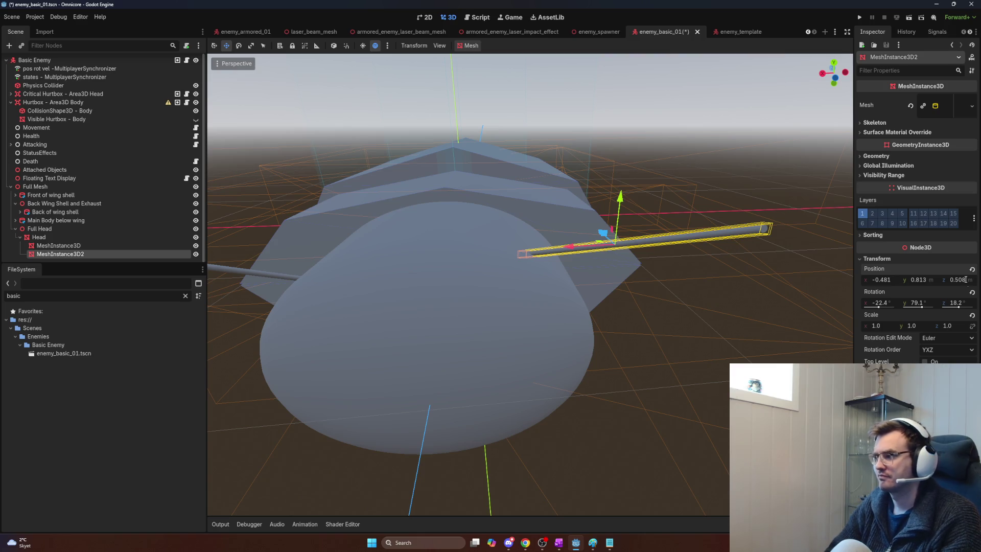
- Try negating the rod's Z and Y positions, reverting both changes
click(972, 279)
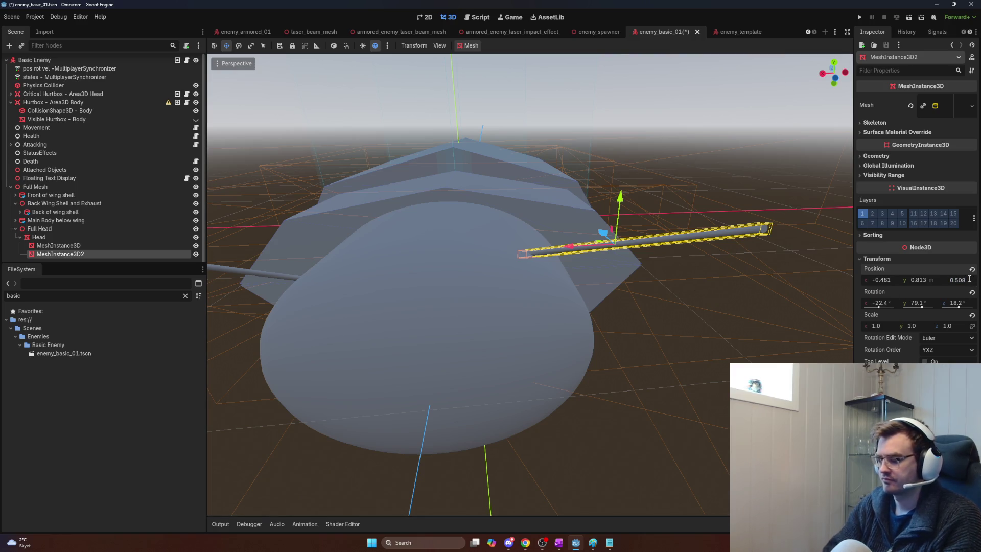
text(-)
key(Return)
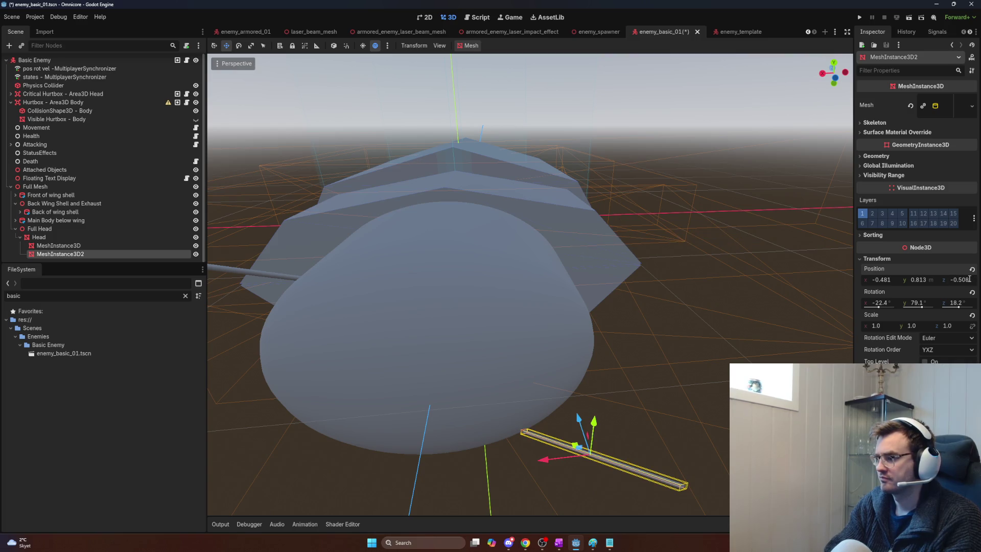
key(ctrl+z)
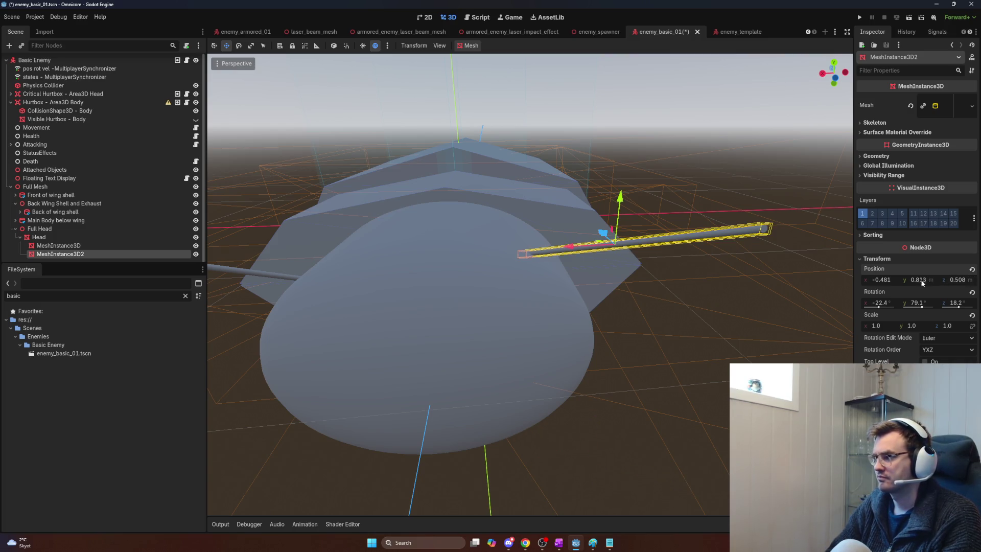
click(932, 281)
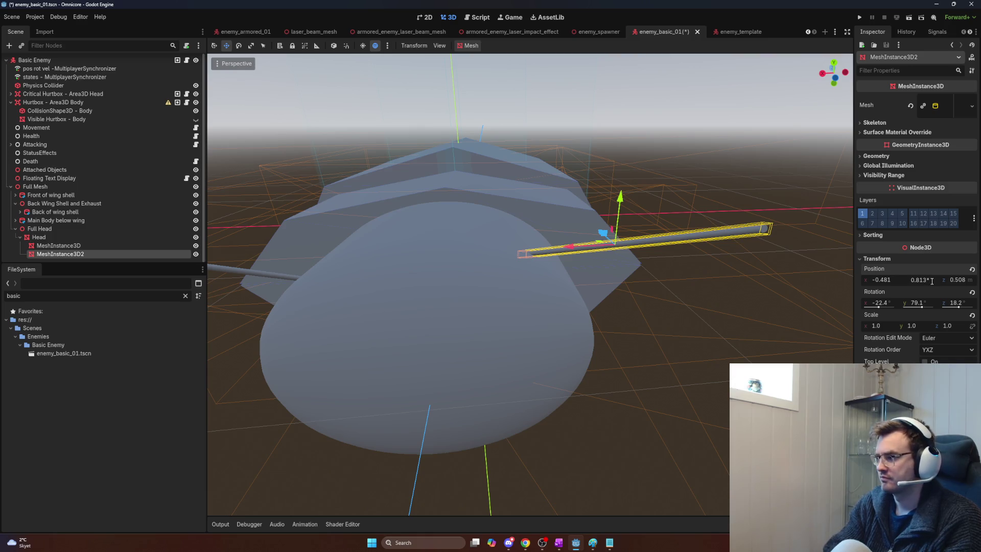
key(Return)
key(ctrl+z)
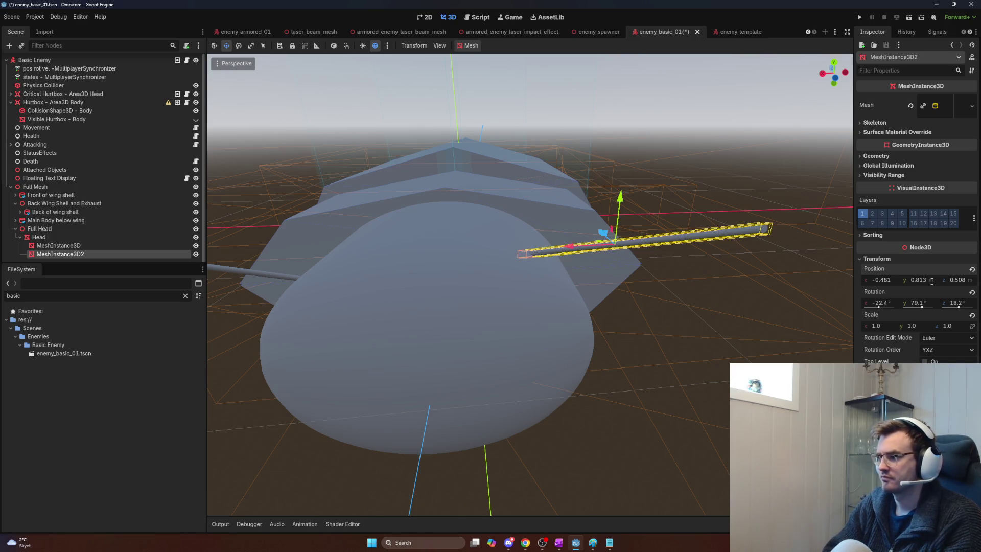
- Try negating the Z rotation and lifting the rod, undo both, then inspect the original rod
drag(693, 304, 613, 306)
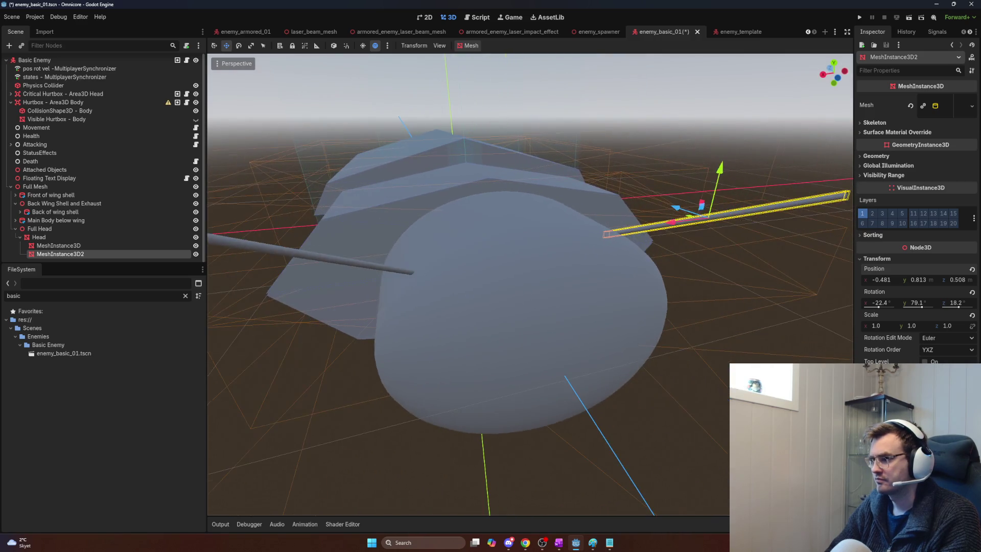
click(927, 304)
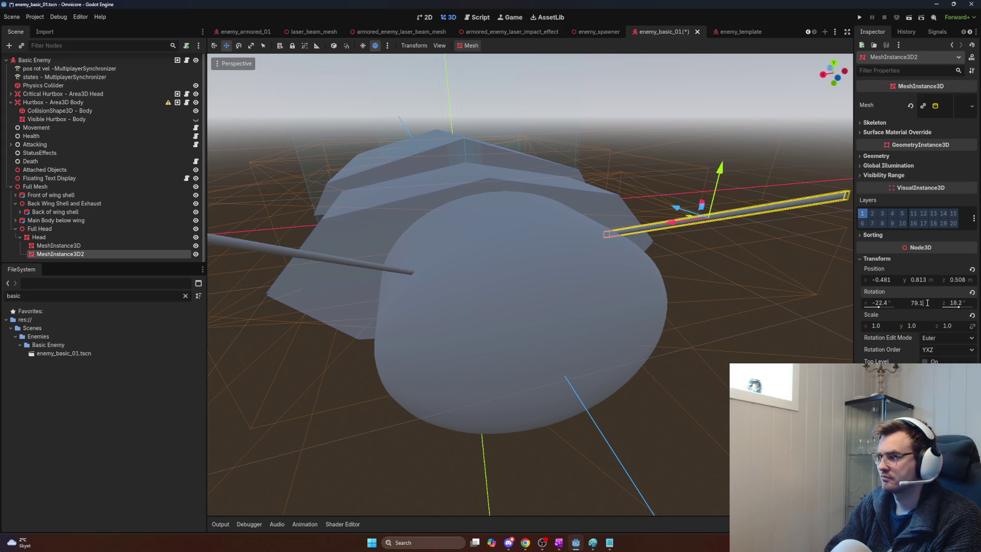
key(Return)
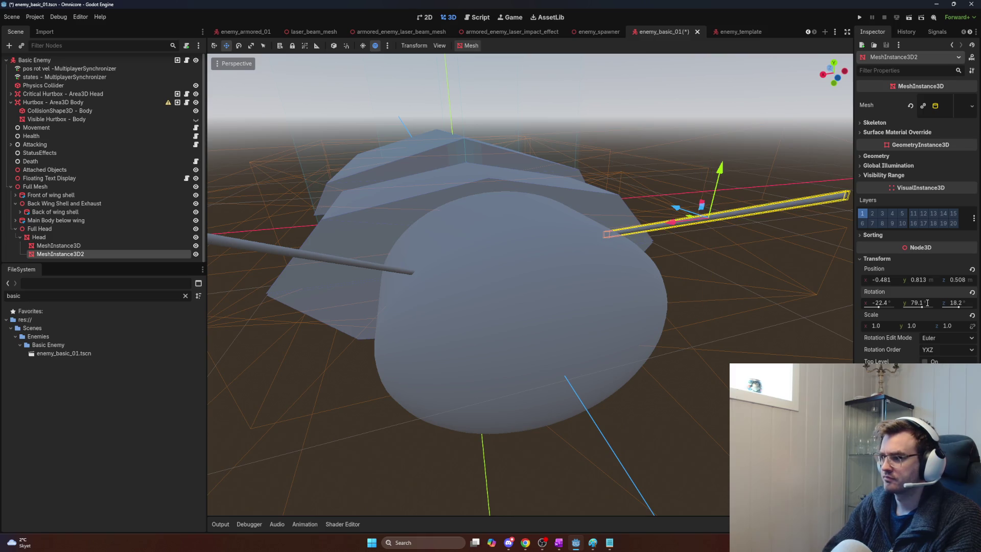
text(*)
key(Return)
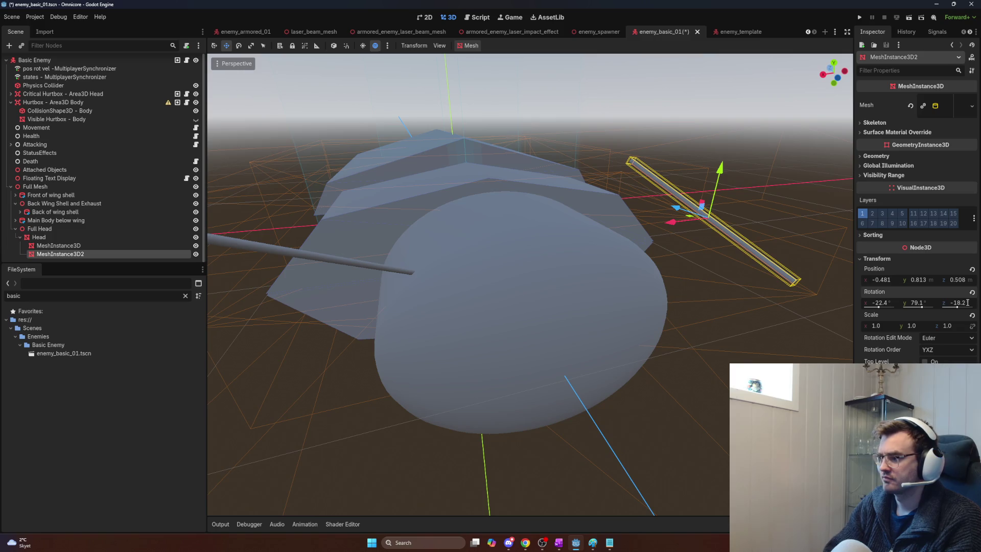
key(ctrl+z)
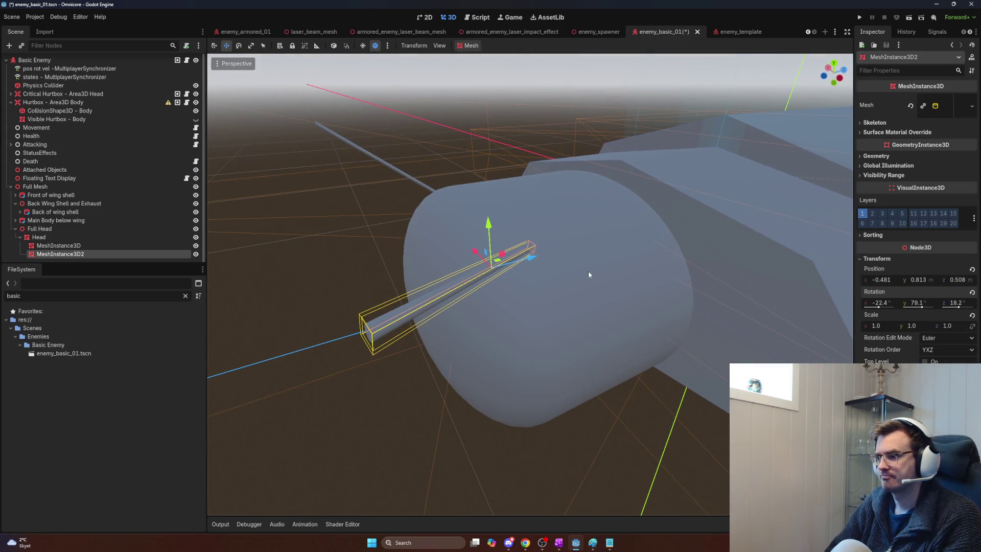
drag(528, 261, 478, 274)
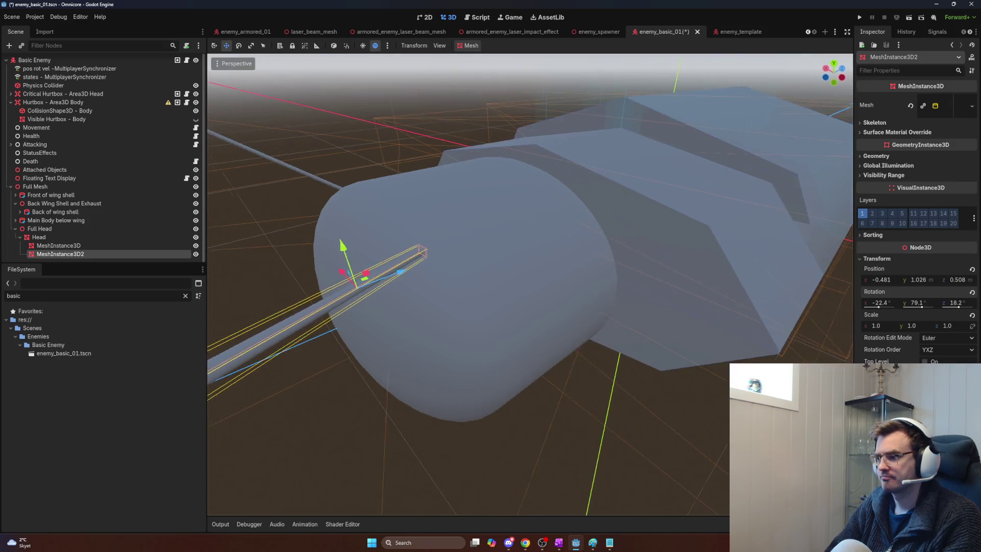
key(ctrl+z)
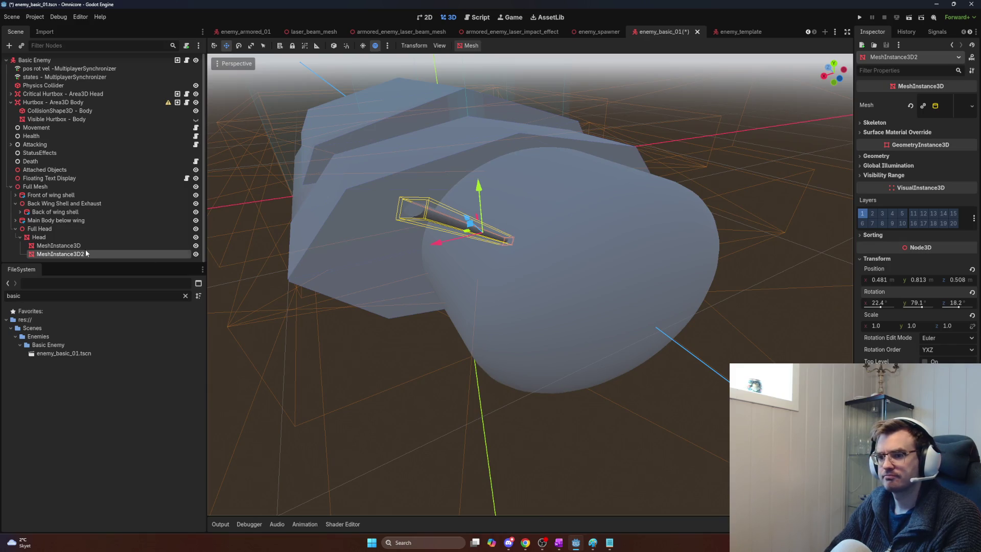
click(64, 247)
- Add a Node3D named Antenna under Head and move the antenna rod into it
click(61, 255)
click(52, 238)
key(ctrl+a)
text(node3d)
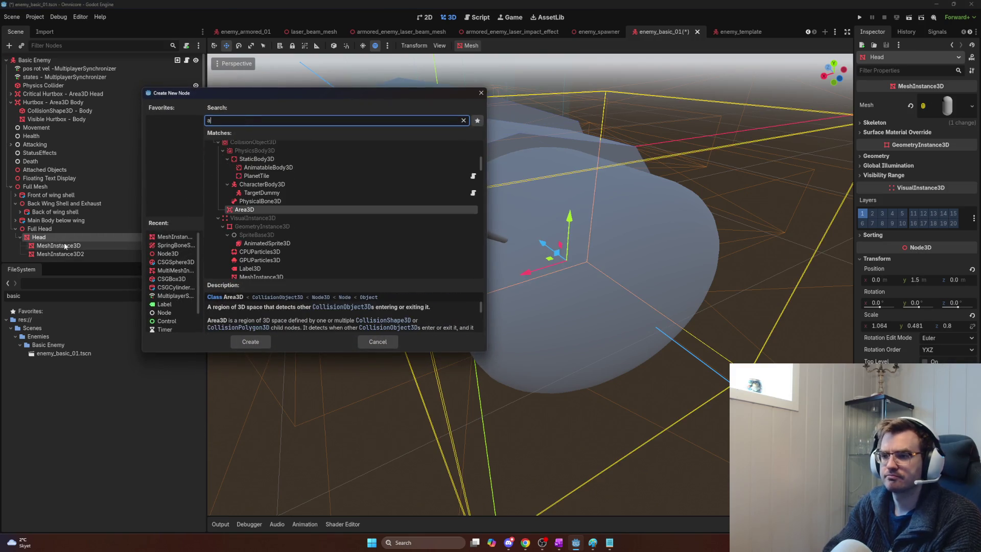
key(Return)
text(Antenna)
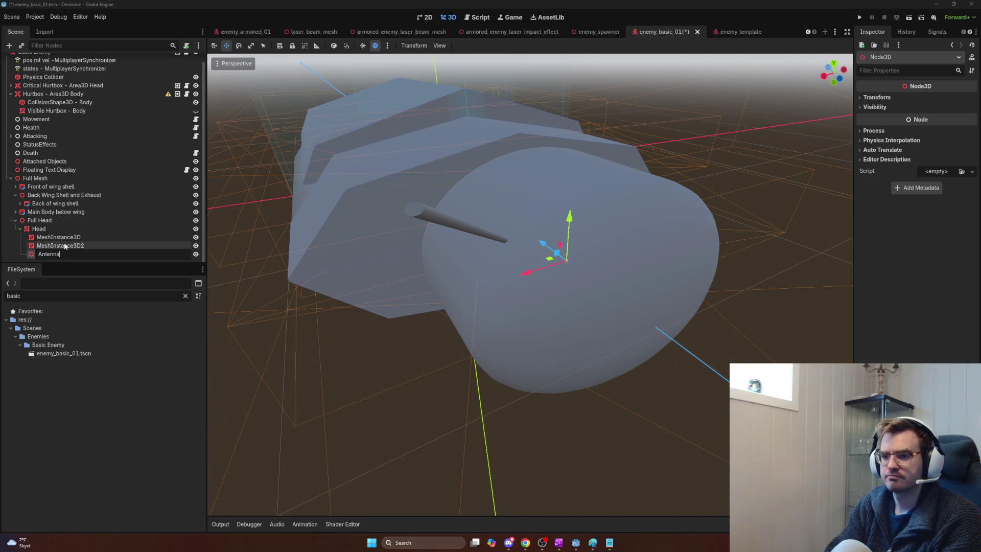
key(Return)
drag(60, 238, 70, 256)
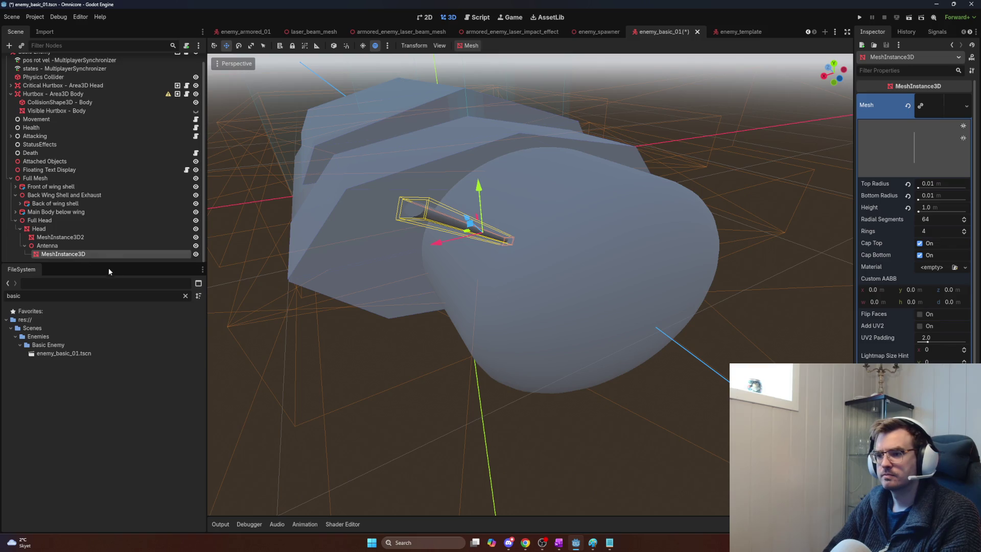
- Delete the duplicate rod MeshInstance3D2 and duplicate the Antenna group as Antenna2
click(67, 247)
click(61, 237)
key(Delete)
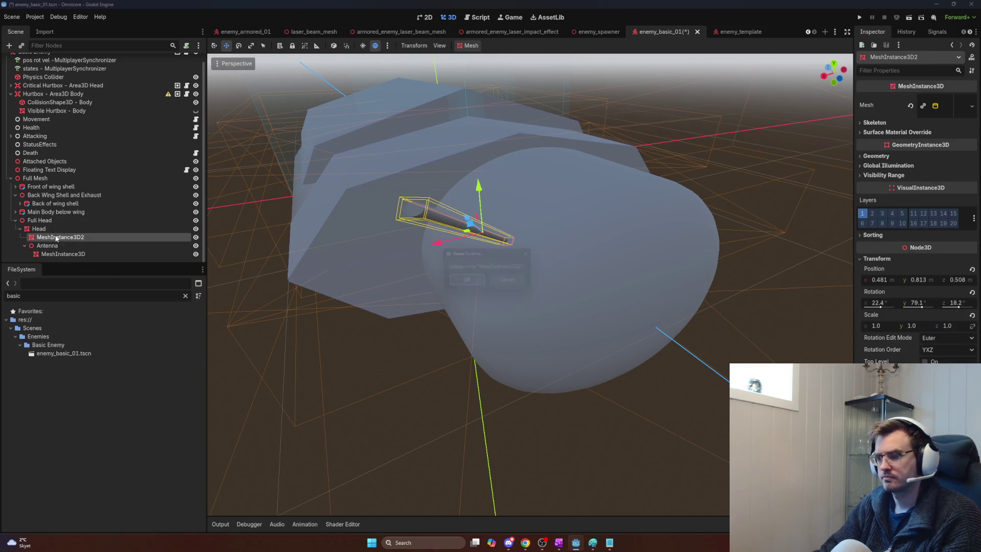
click(467, 283)
click(93, 237)
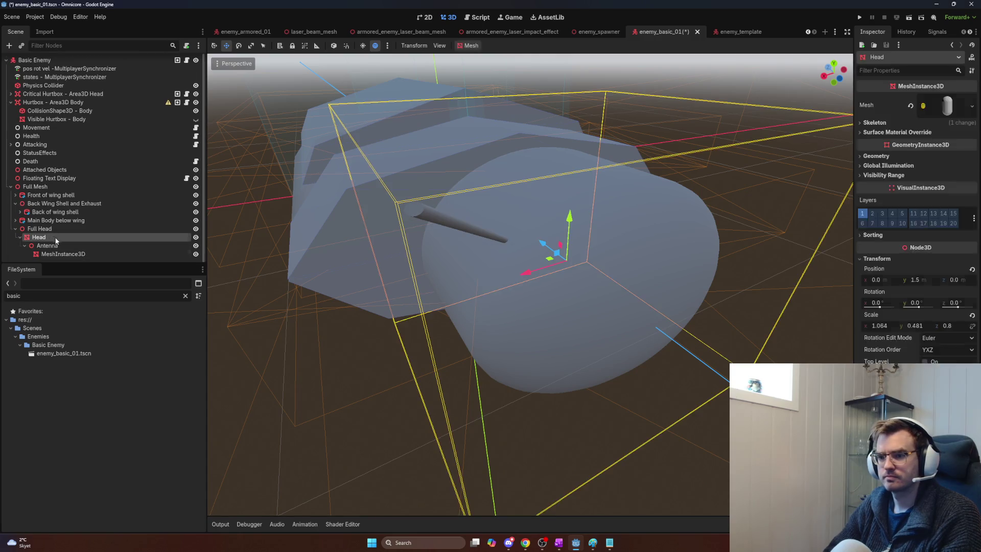
key(ctrl+d)
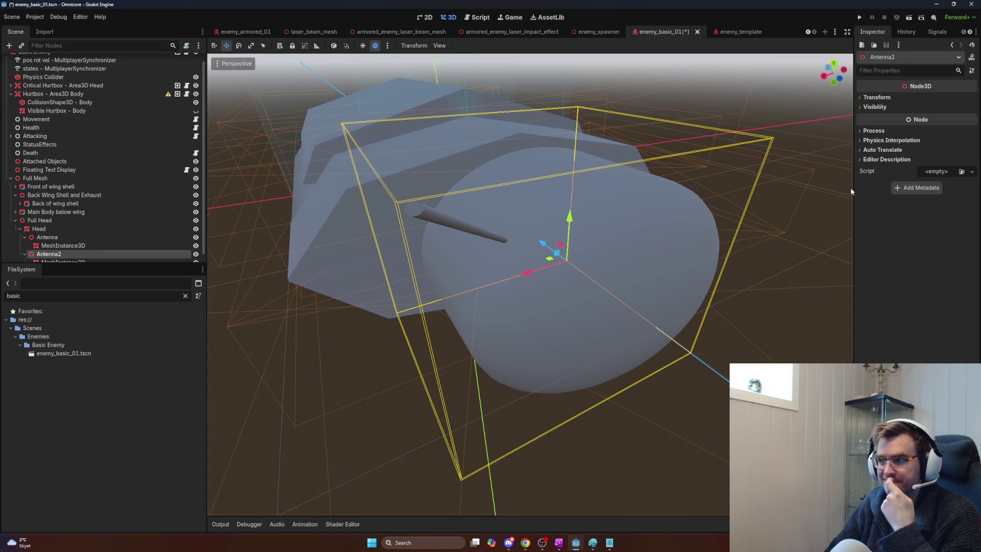
- Try moving Antenna2 to the head's other side, then undo so it returns to X 0
click(877, 97)
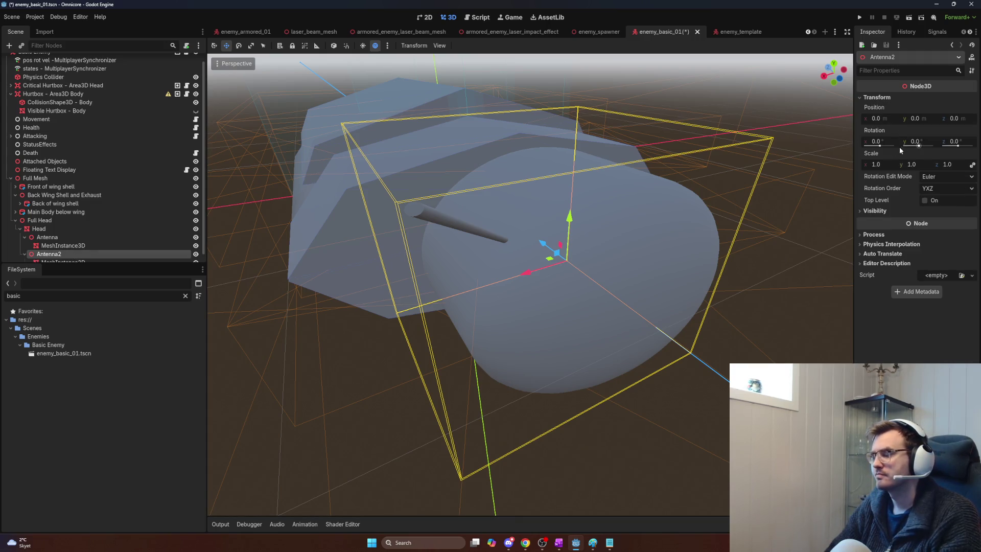
drag(759, 186, 664, 200)
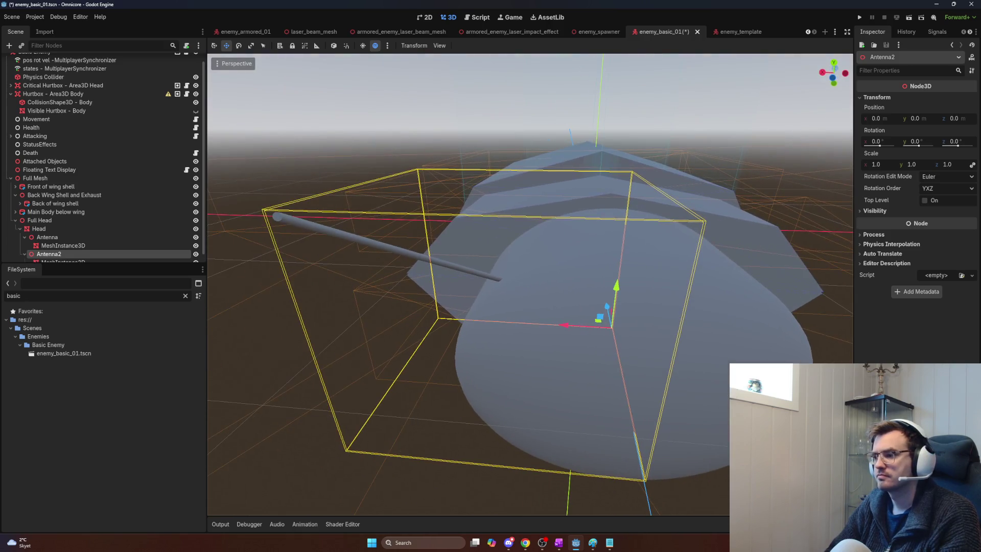
mouse_move(588, 321)
mouse_down()
mouse_move(773, 337)
mouse_move(764, 343)
mouse_up()
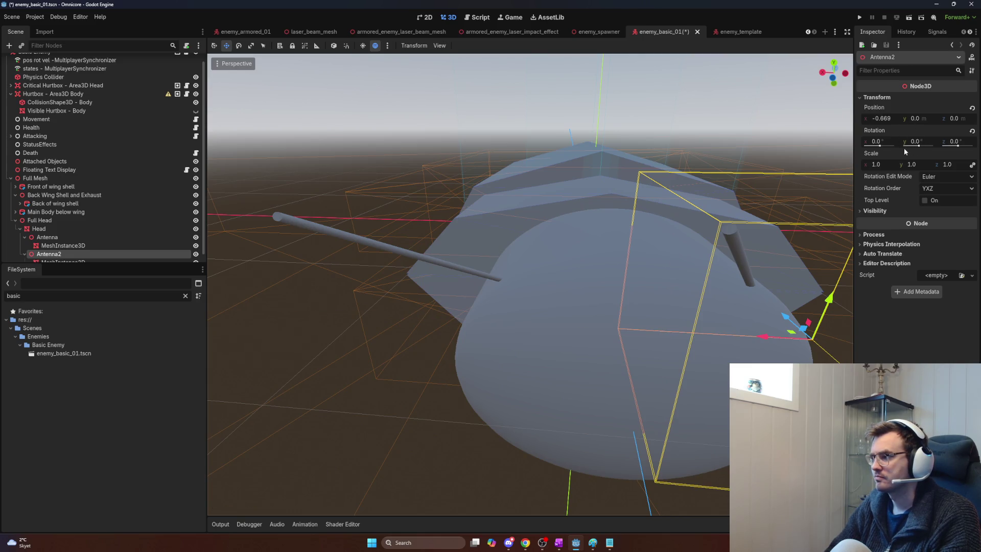
key(ctrl+z)
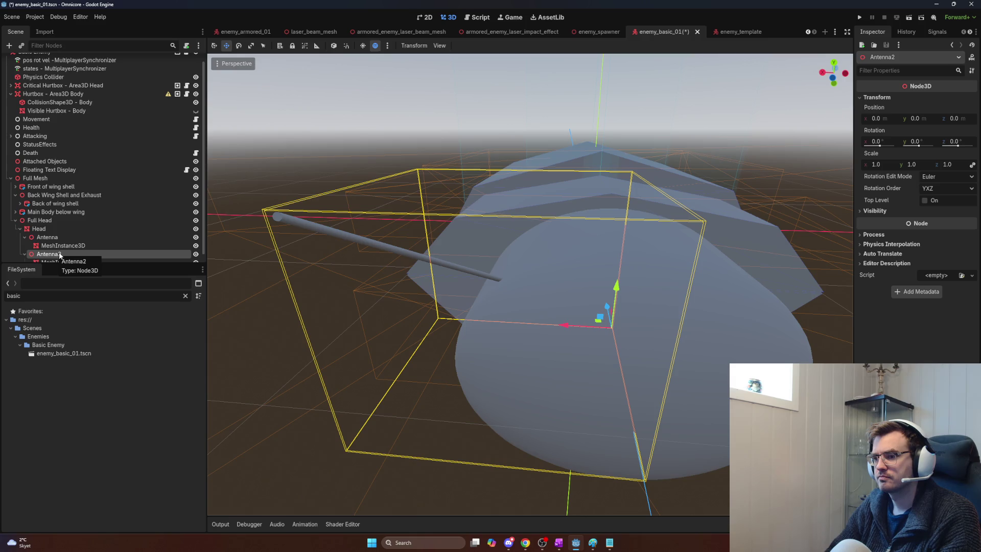
click(72, 231)
- Add a new Node3D under Head and drag it above Antenna
key(ctrl+a)
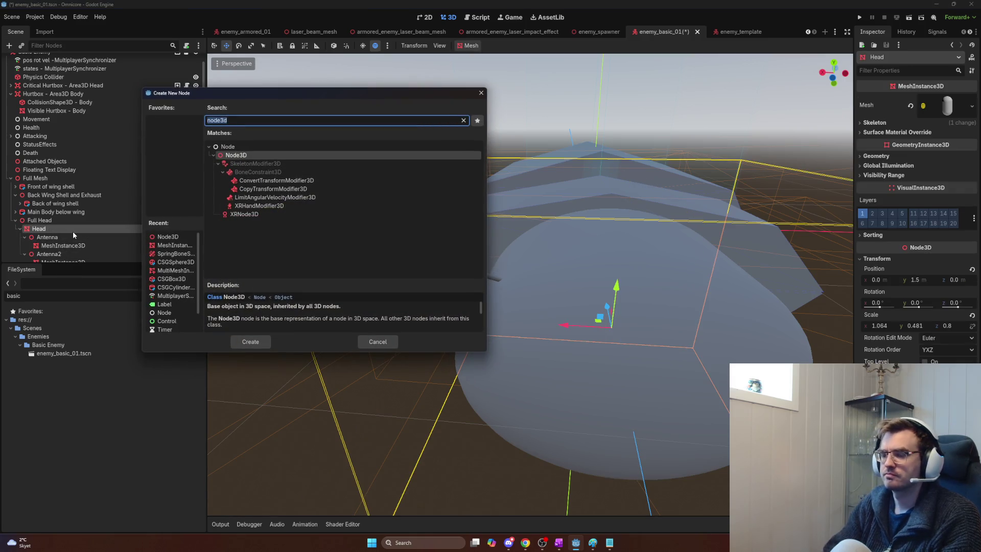
text(antennaplacementcheck)
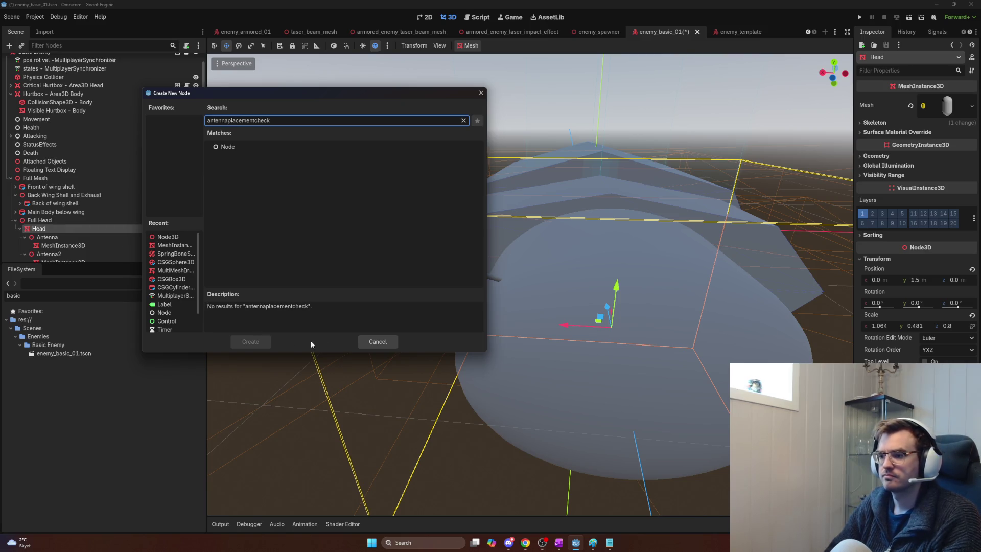
click(378, 341)
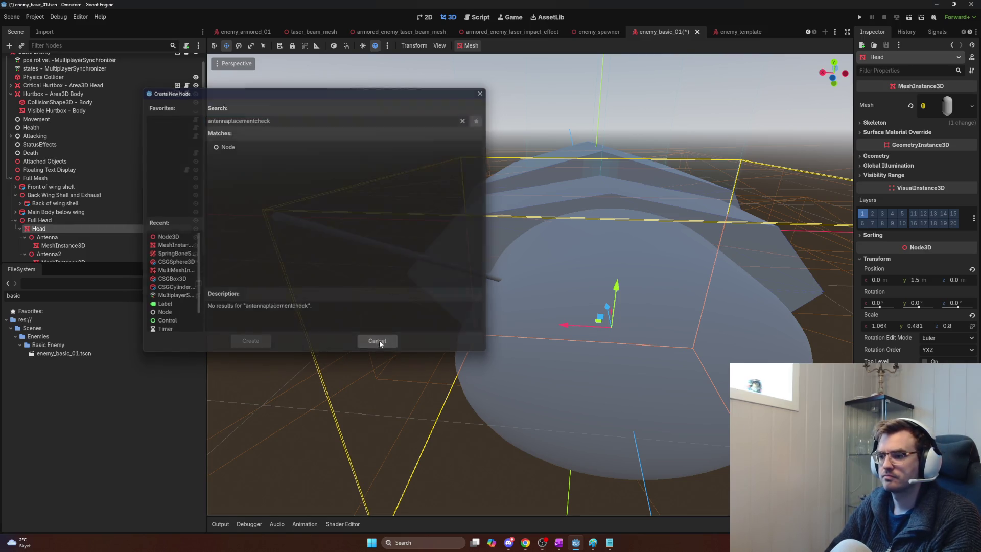
key(ctrl+a)
text(node3d)
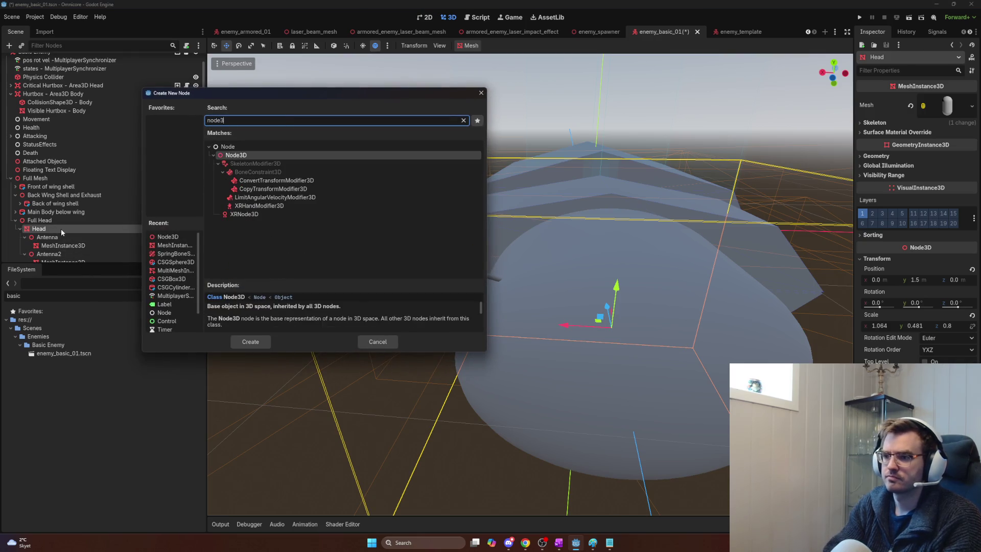
key(Return)
drag(47, 254, 47, 220)
- Nest Antenna inside the new Node3D and compare the two nodes' transforms
key(F2)
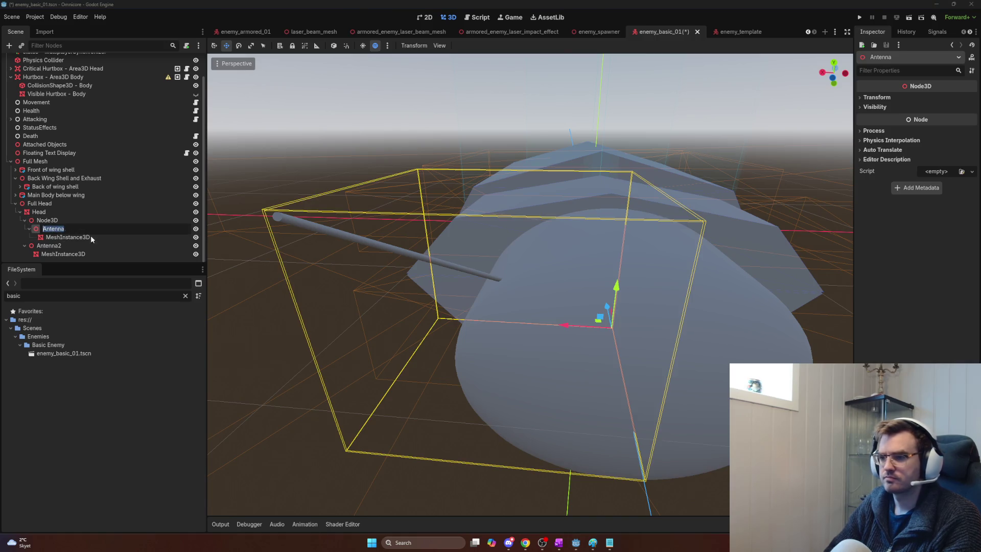
click(77, 237)
click(73, 227)
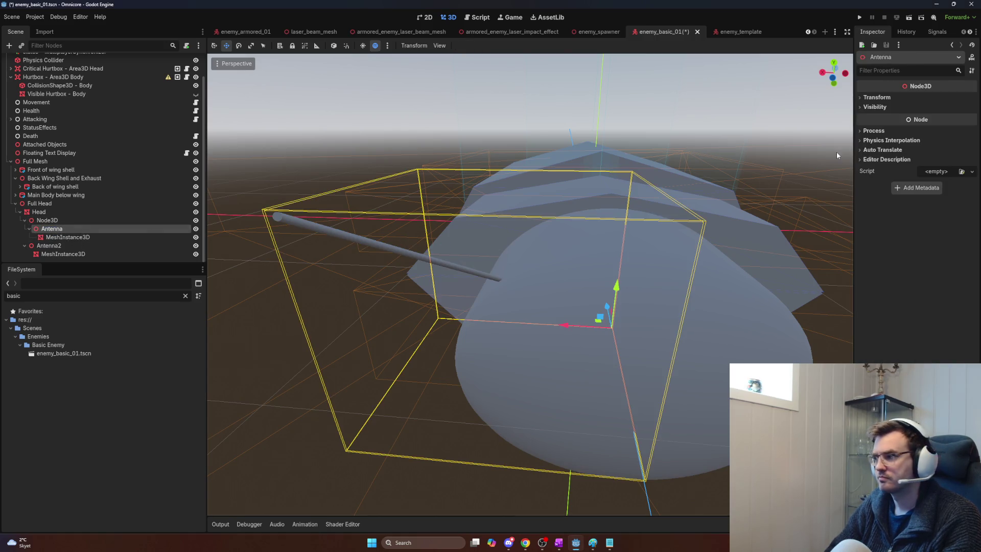
click(874, 131)
click(877, 97)
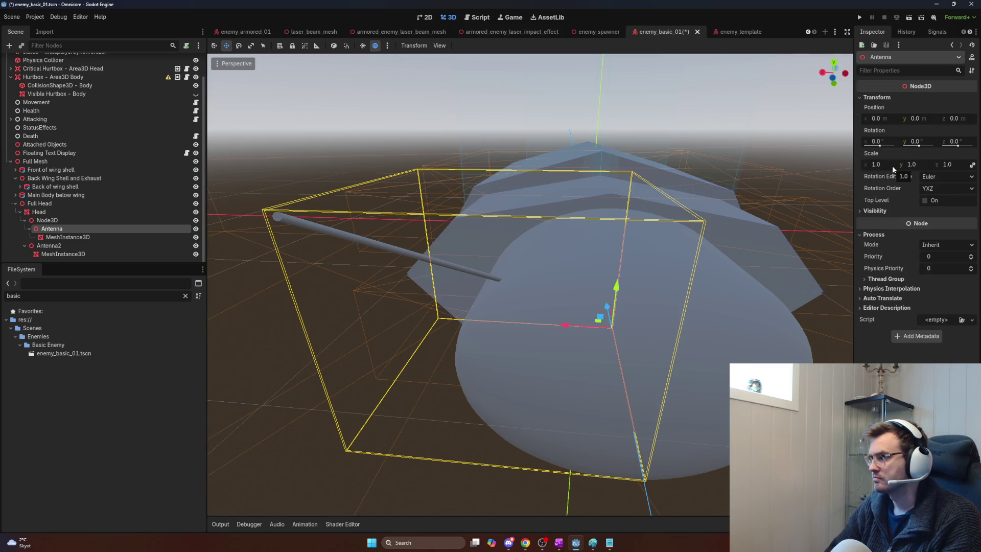
click(54, 220)
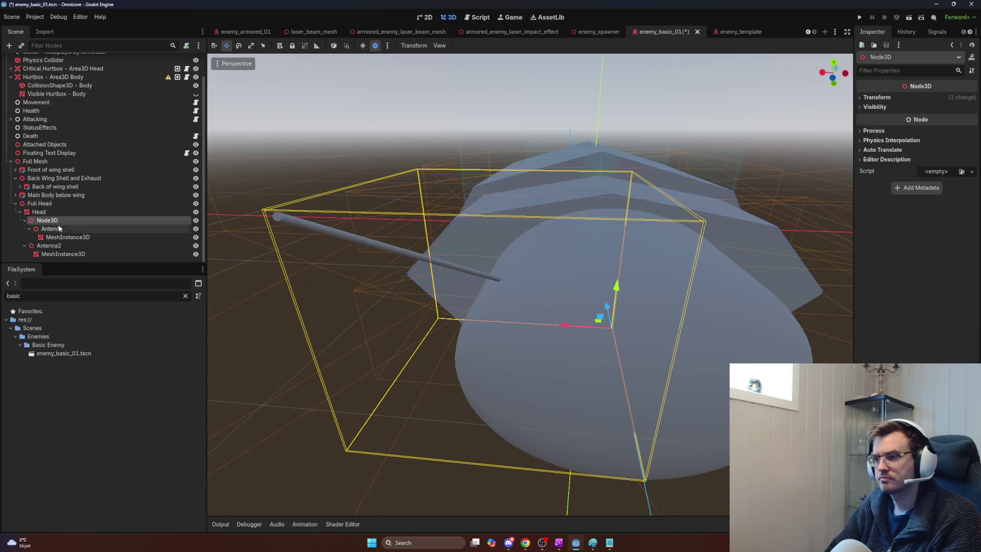
click(61, 230)
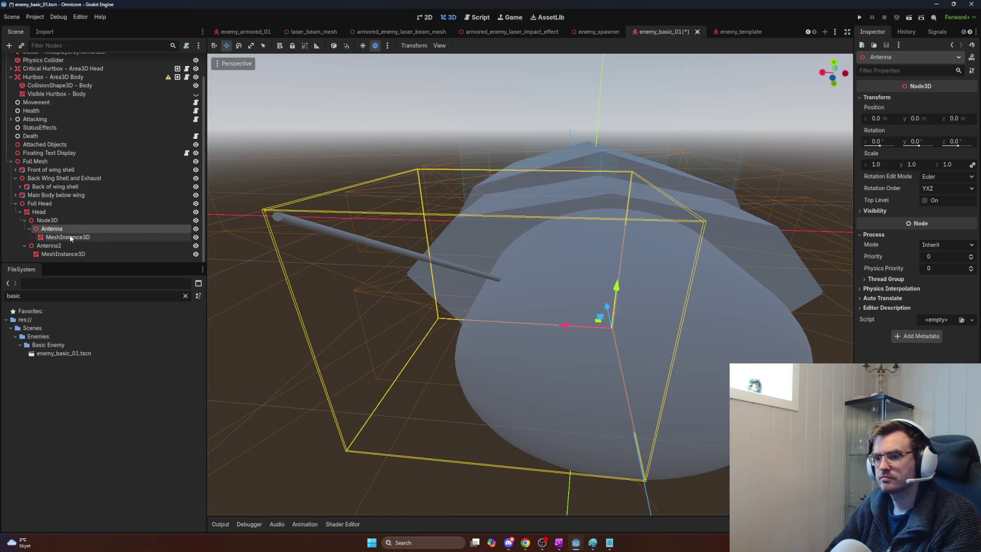
click(75, 222)
click(65, 227)
click(68, 219)
click(57, 212)
click(56, 220)
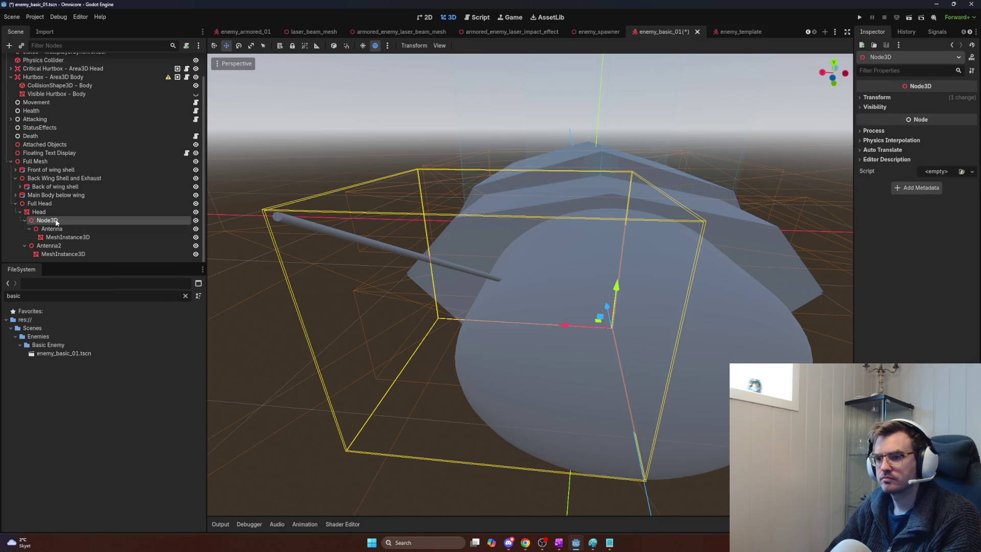
- Undo the reparent so Antenna sits beside the Node3D, then select Antenna's cylinder mesh
key(ctrl+z)
key(ctrl+z)
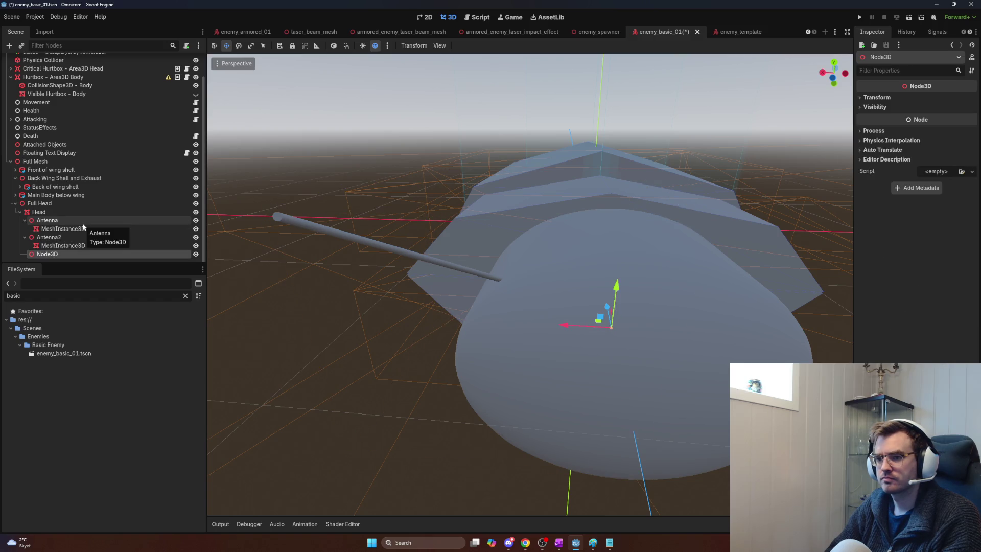
click(877, 97)
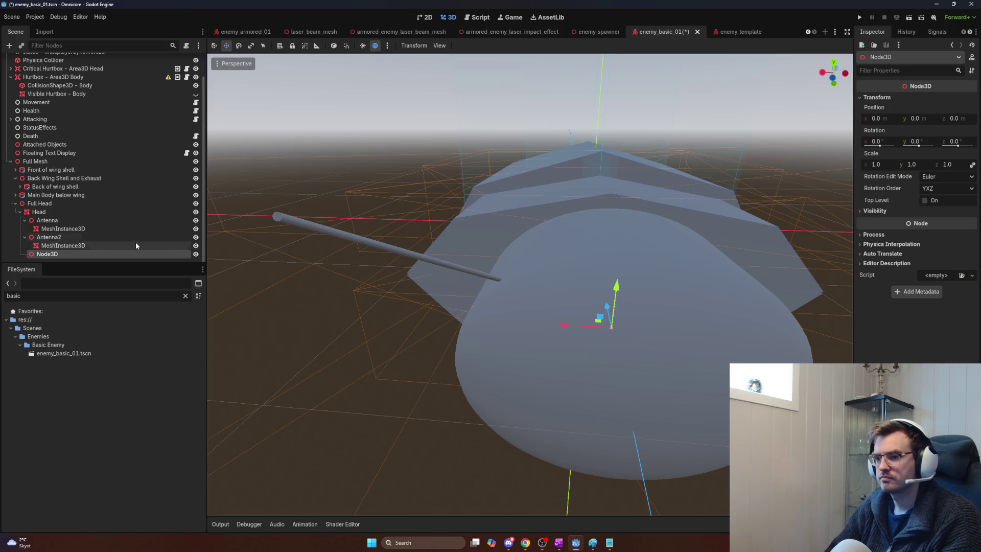
click(47, 221)
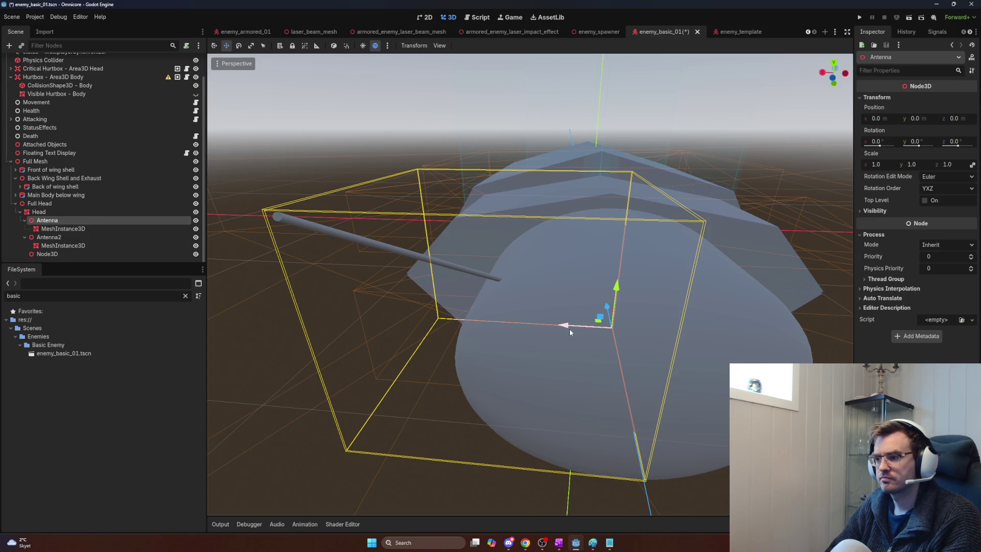
click(53, 229)
click(56, 221)
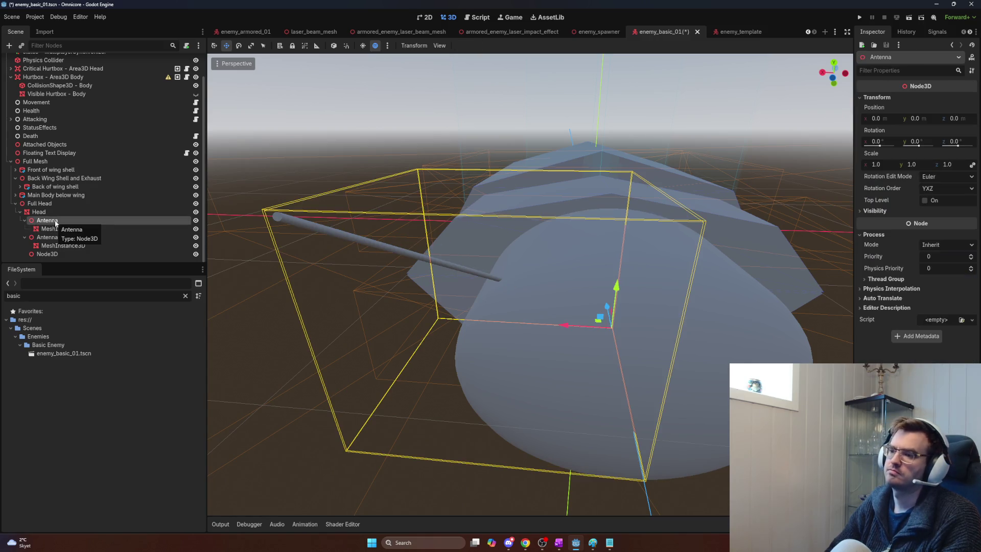
click(77, 229)
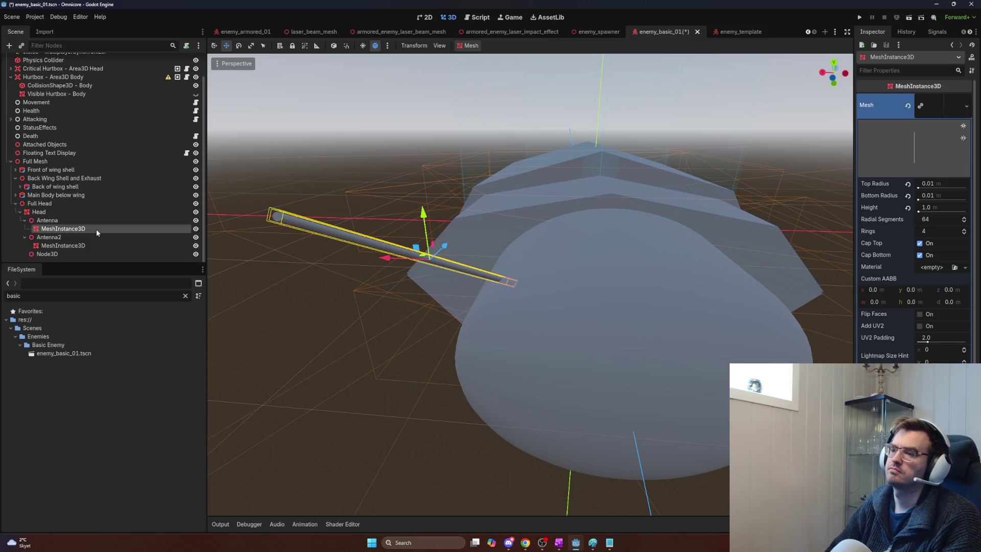
- Add a new Node3D under Antenna and rename it Antenna
key(ctrl+a)
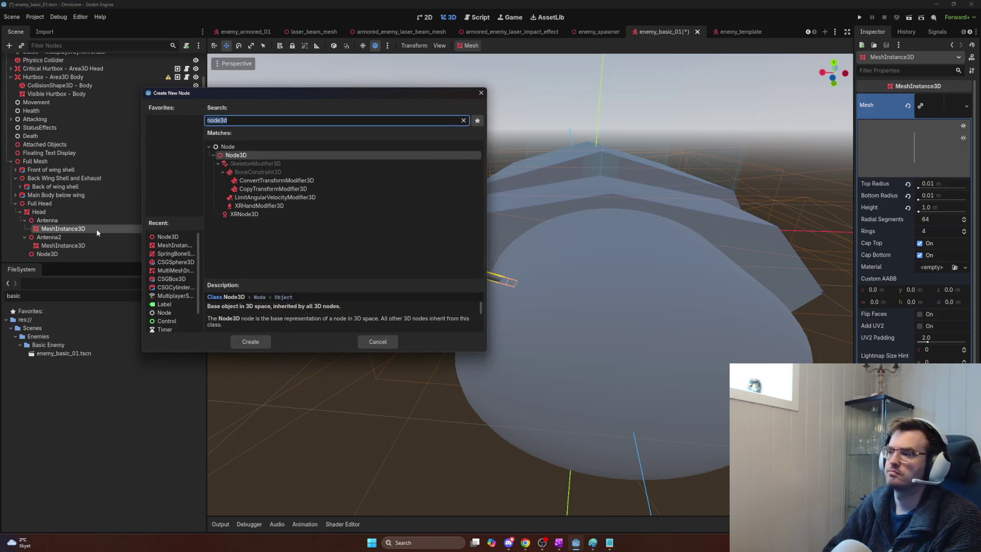
key(Escape)
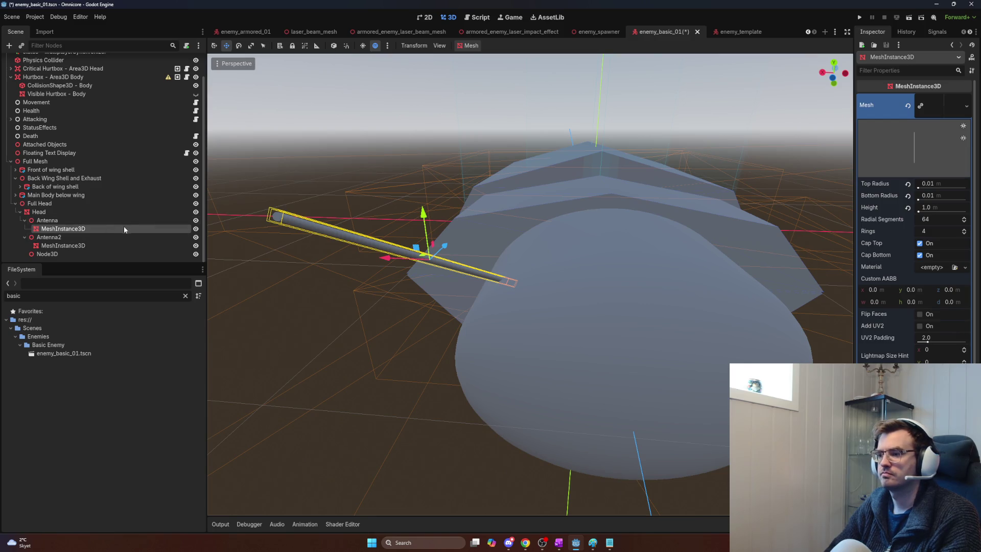
key(ctrl+a)
key(Return)
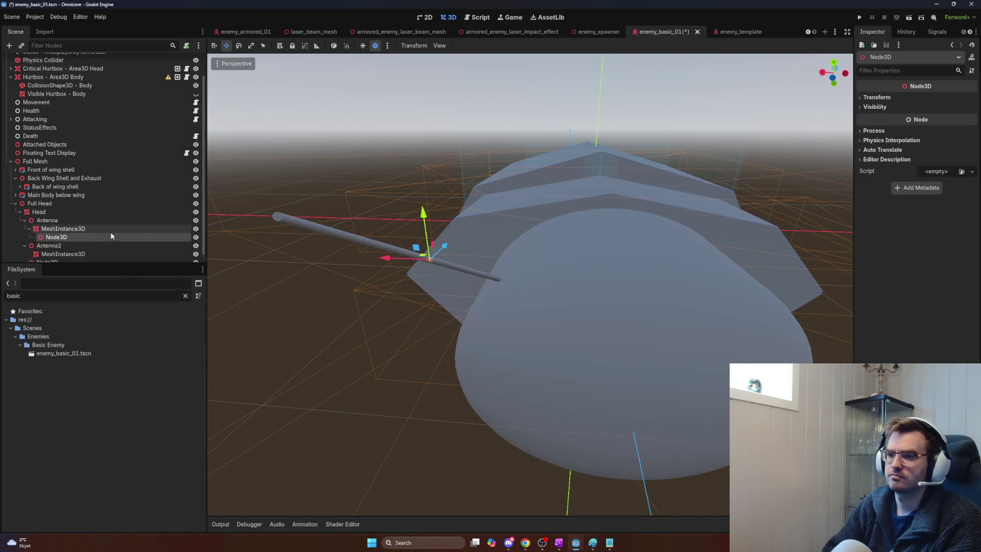
drag(89, 238, 63, 227)
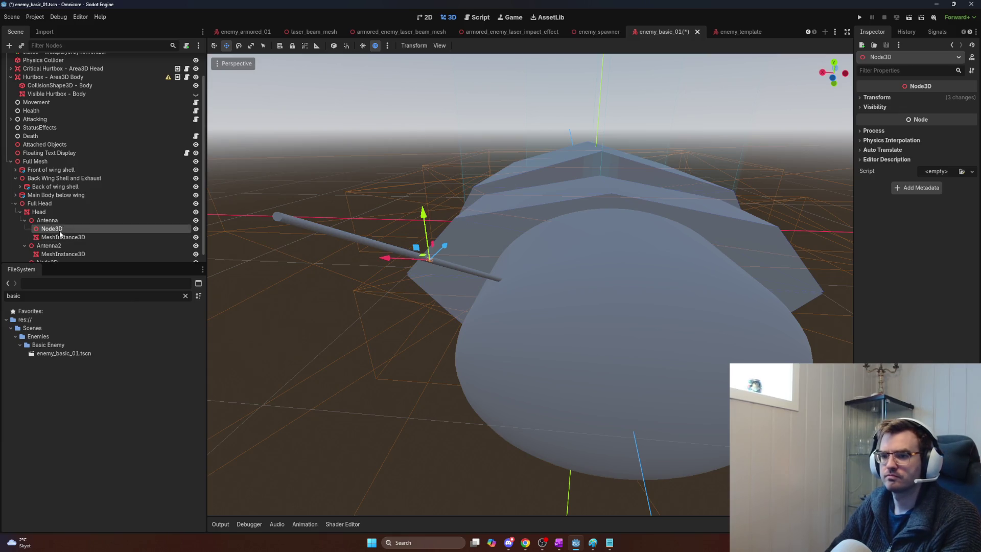
double_click(65, 229)
text(Antenna)
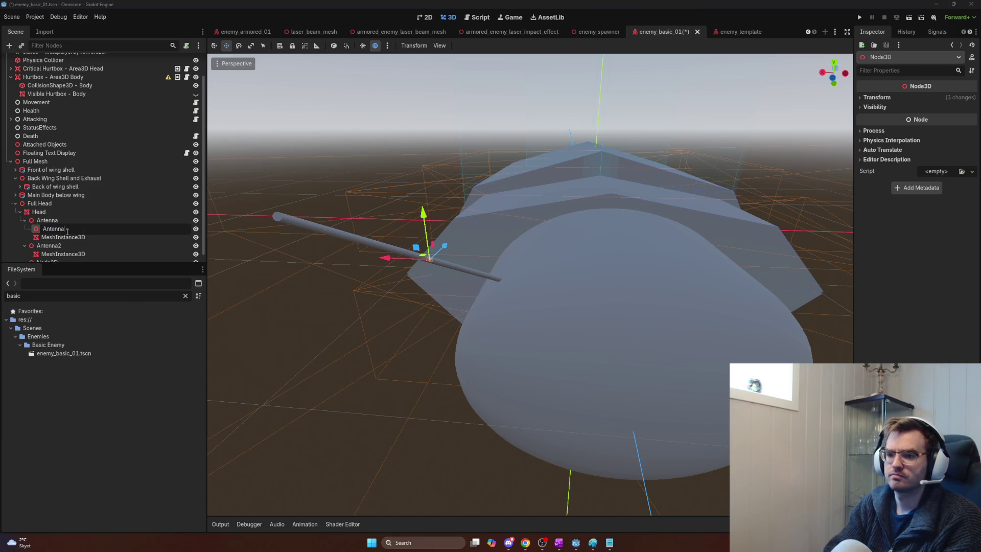
key(Return)
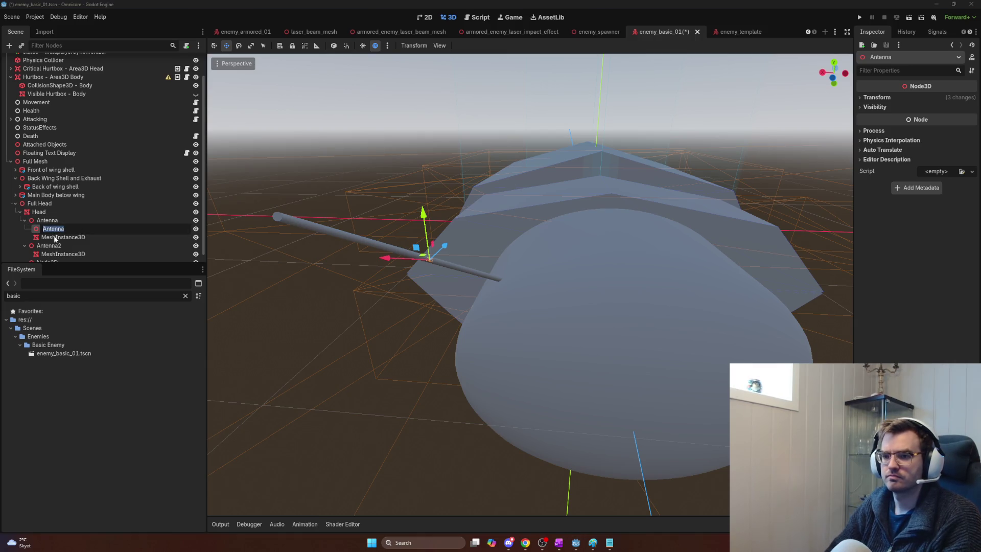
- Move the cylinder mesh into the new group and delete the emptied old Antenna node
drag(53, 236, 60, 218)
click(60, 220)
key(Delete)
key(Return)
- Delete Antenna2 and the stray empty Node3D from under Head
click(70, 223)
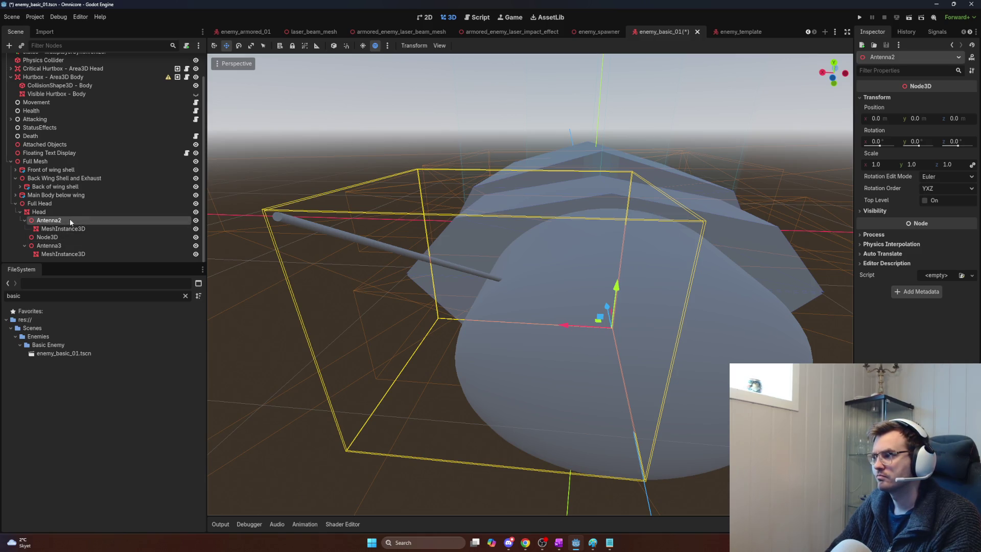
click(48, 228)
click(49, 223)
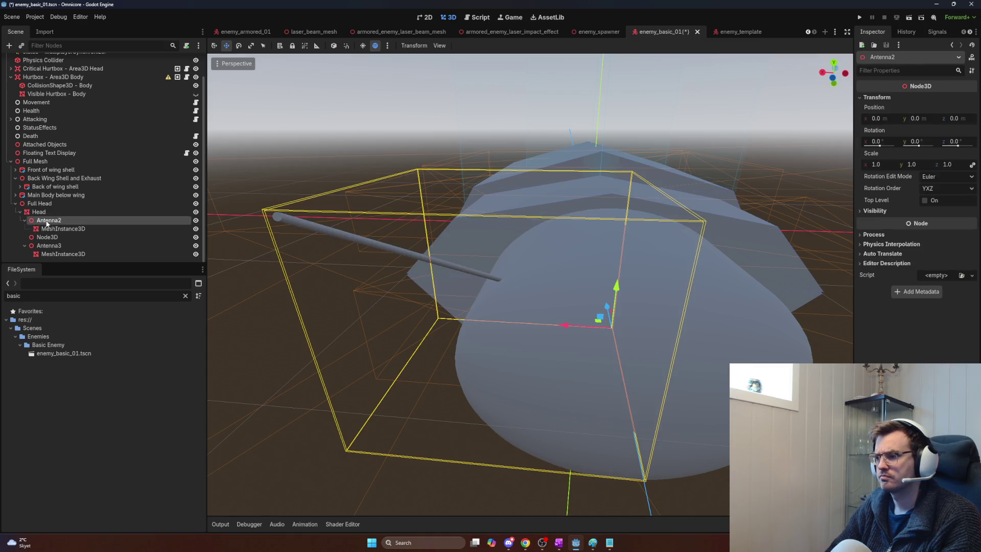
click(48, 212)
click(49, 223)
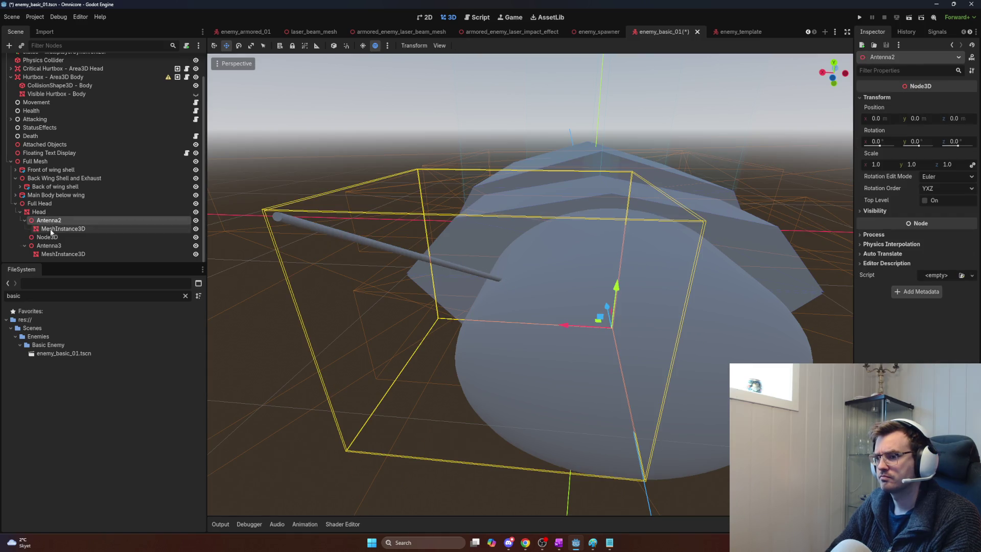
click(49, 237)
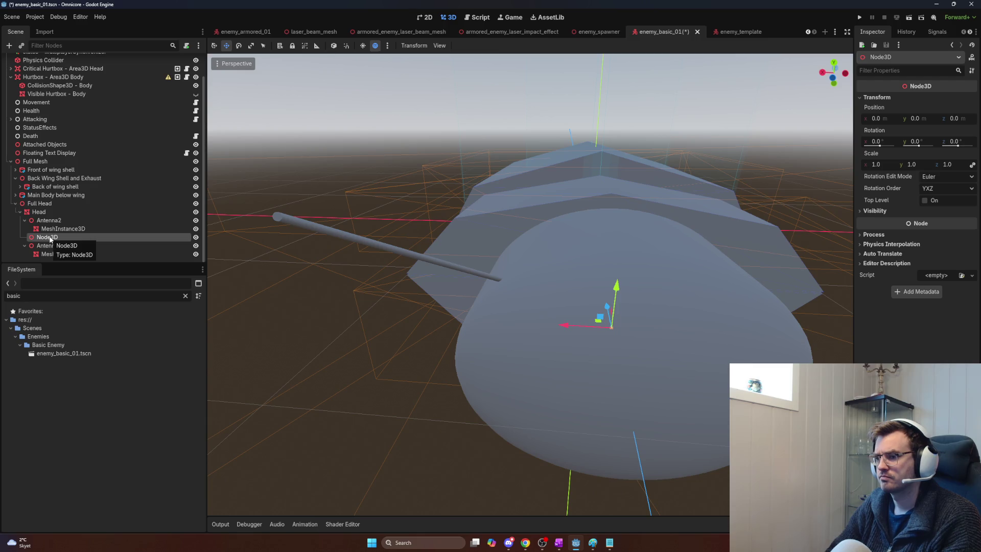
click(48, 246)
click(53, 228)
click(50, 221)
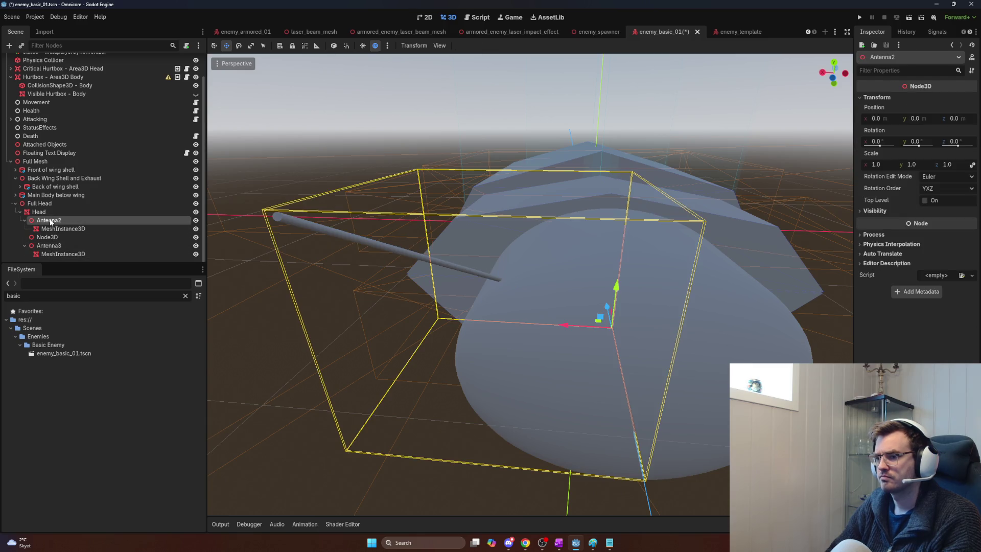
key(Delete)
click(59, 245)
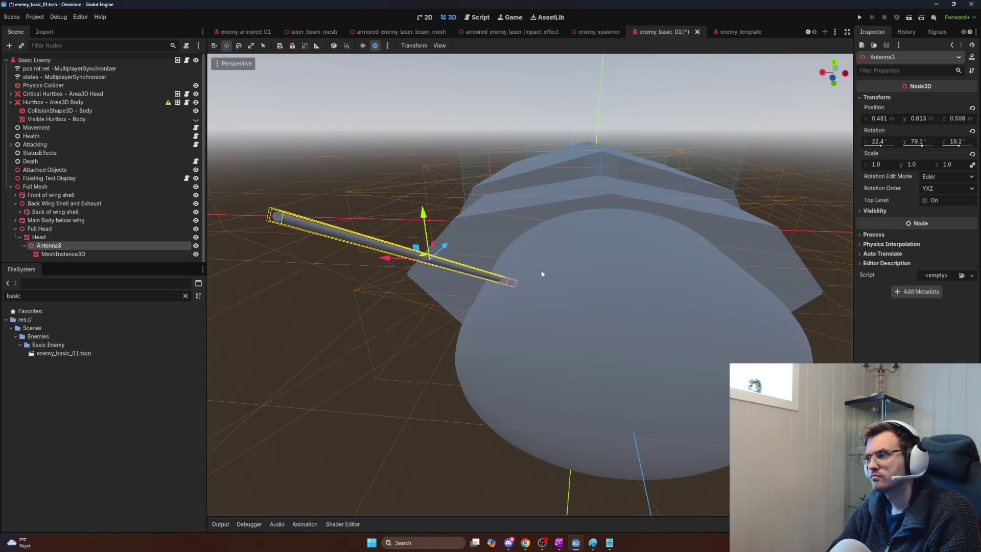
- Tilt Antenna3 outward from the head to rotation 22.4°, 79.1°, 18.2°
click(63, 254)
click(68, 247)
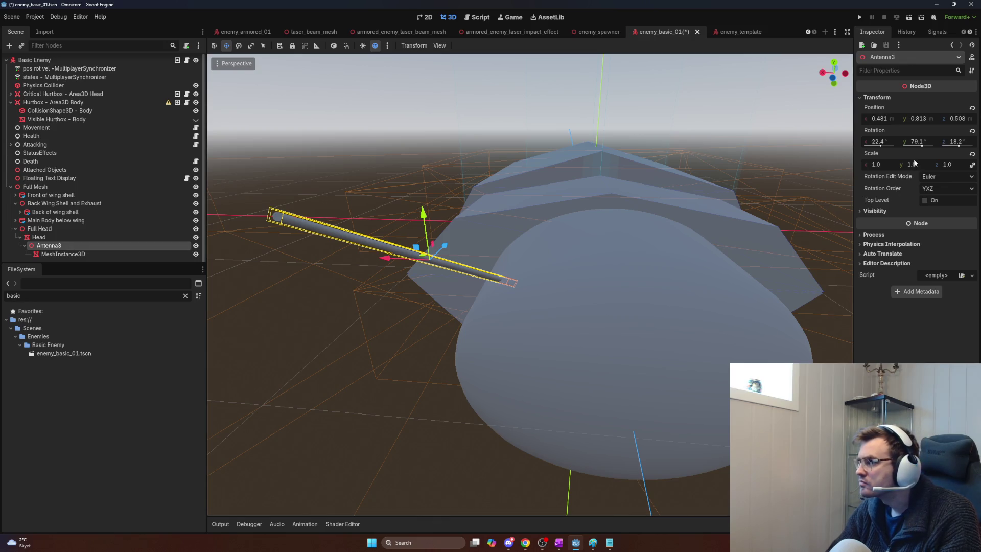
mouse_move(916, 150)
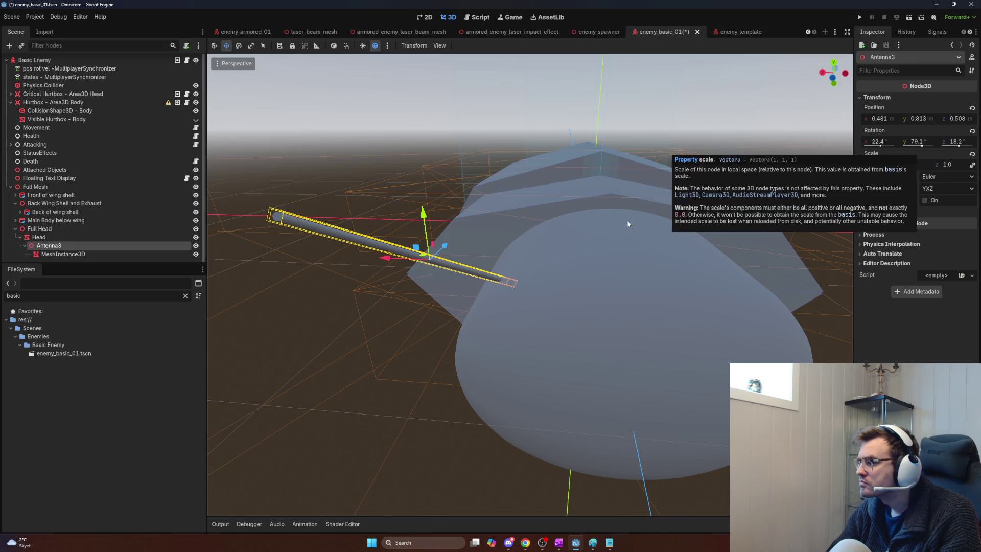
drag(628, 224, 467, 232)
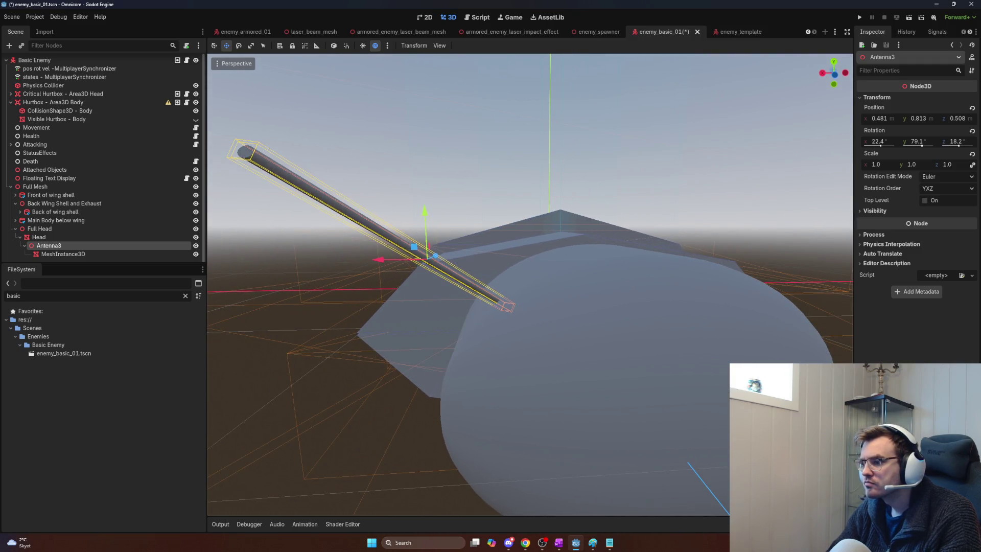
key(e)
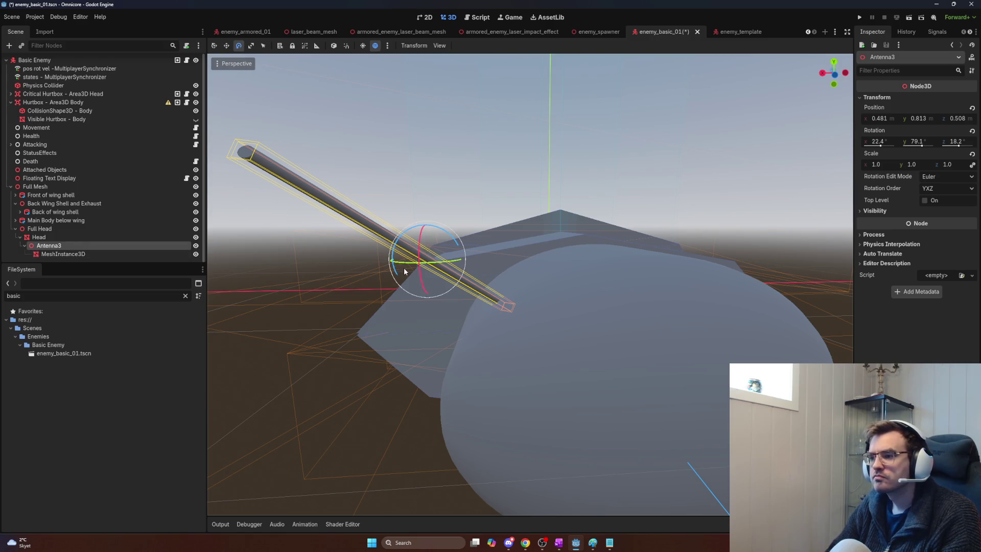
mouse_move(419, 263)
mouse_down()
mouse_move(429, 260)
mouse_move(393, 269)
mouse_move(565, 259)
mouse_move(467, 290)
mouse_move(404, 294)
mouse_move(324, 276)
mouse_move(441, 281)
mouse_move(364, 278)
mouse_move(423, 263)
mouse_move(410, 265)
mouse_up()
- Turn on transform snapping and re-centre the view on Antenna3
key(y)
drag(405, 266, 352, 258)
key(f)
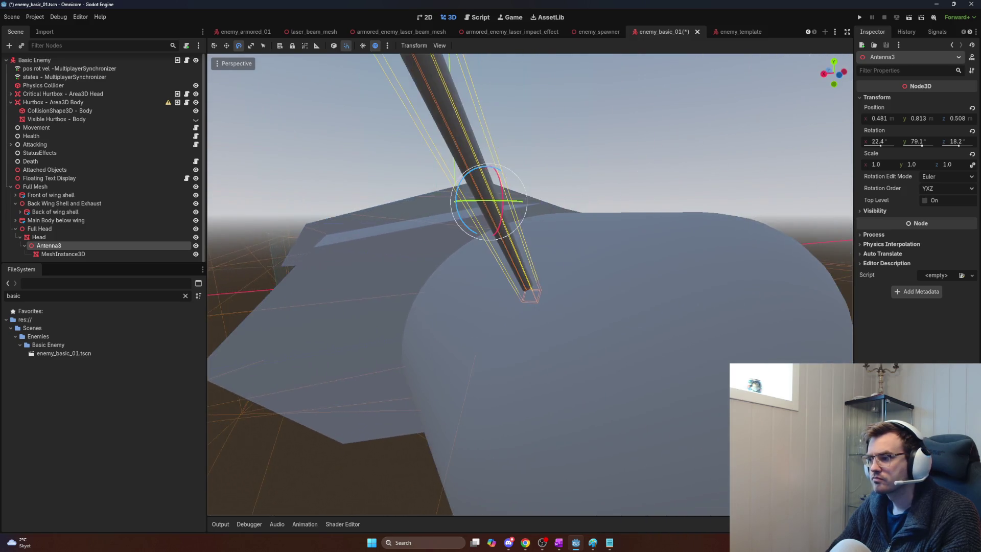
- Duplicate Antenna3 as Antenna4, turn it 15° about Y, and slide it to the head's opposite side
key(ctrl+d)
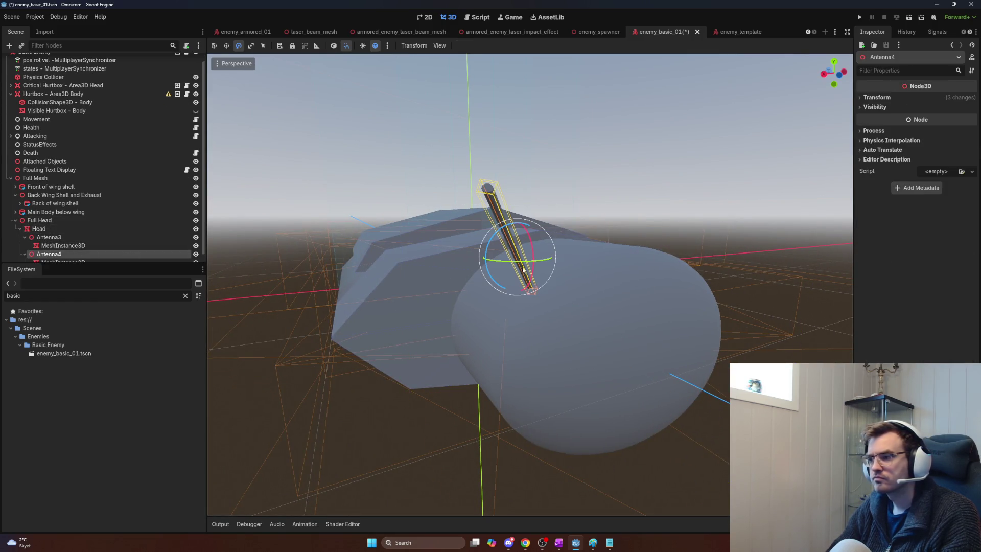
mouse_move(525, 263)
mouse_down()
mouse_move(554, 265)
mouse_move(460, 286)
mouse_up()
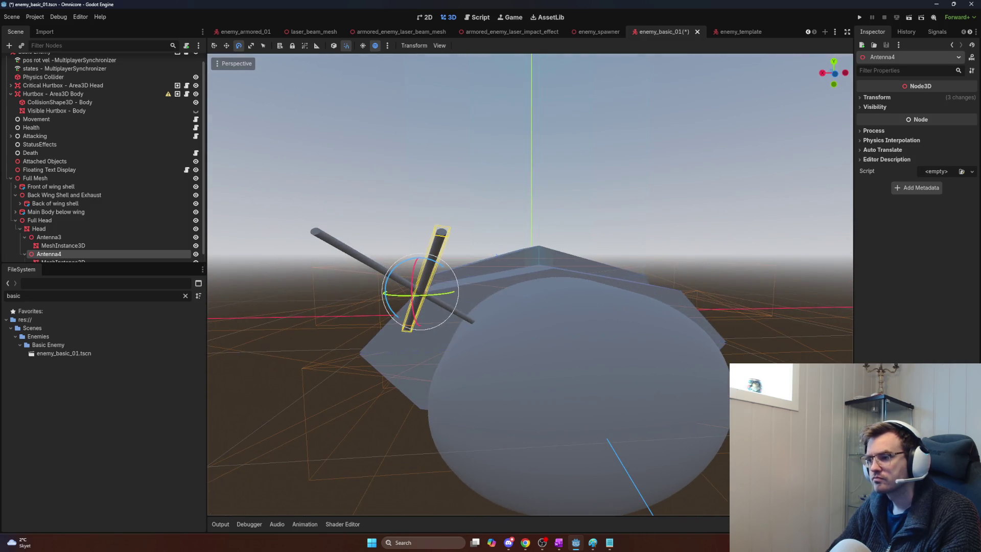
key(w)
drag(372, 293, 615, 303)
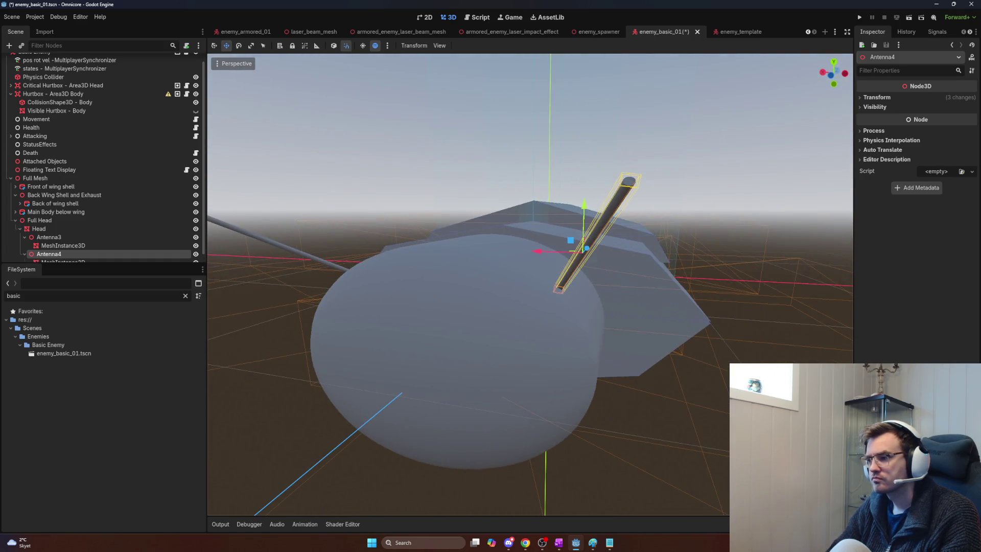
key(Escape)
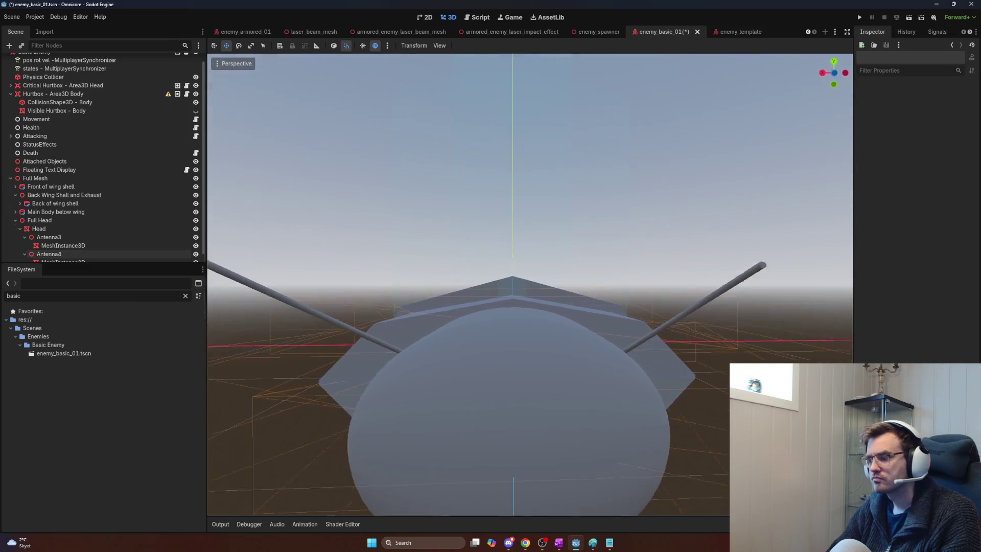
scroll(530, 285, down, 5)
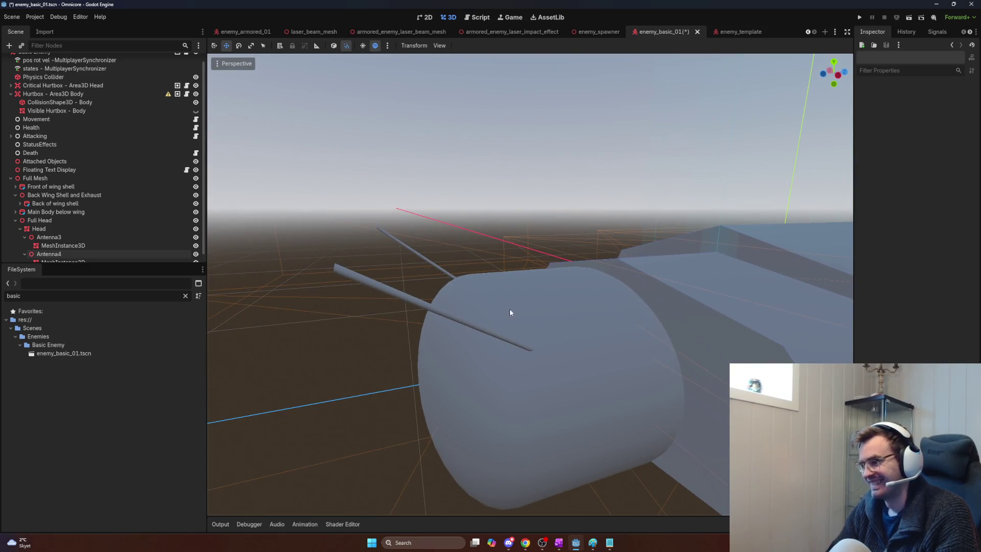
click(479, 330)
key(alt+Tab)
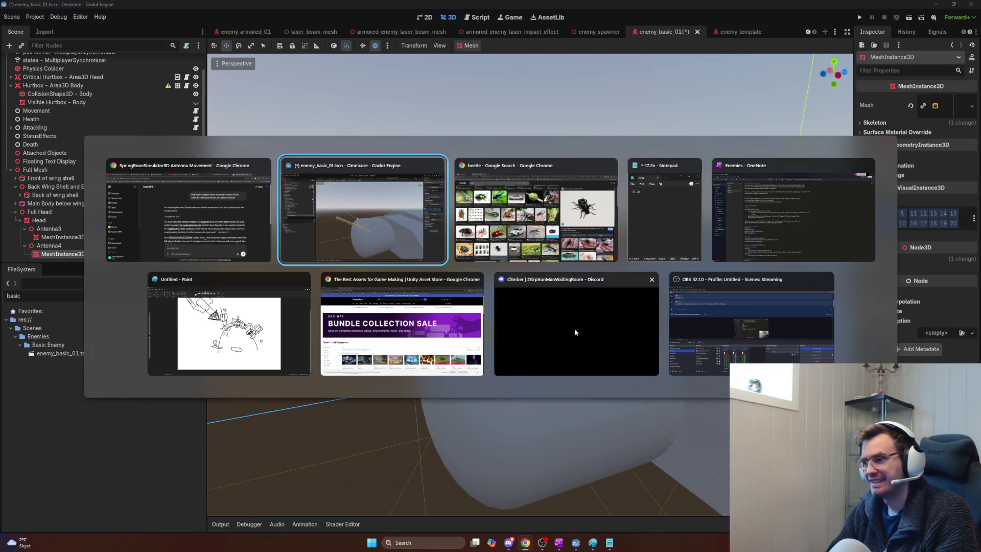
key(alt+Tab)
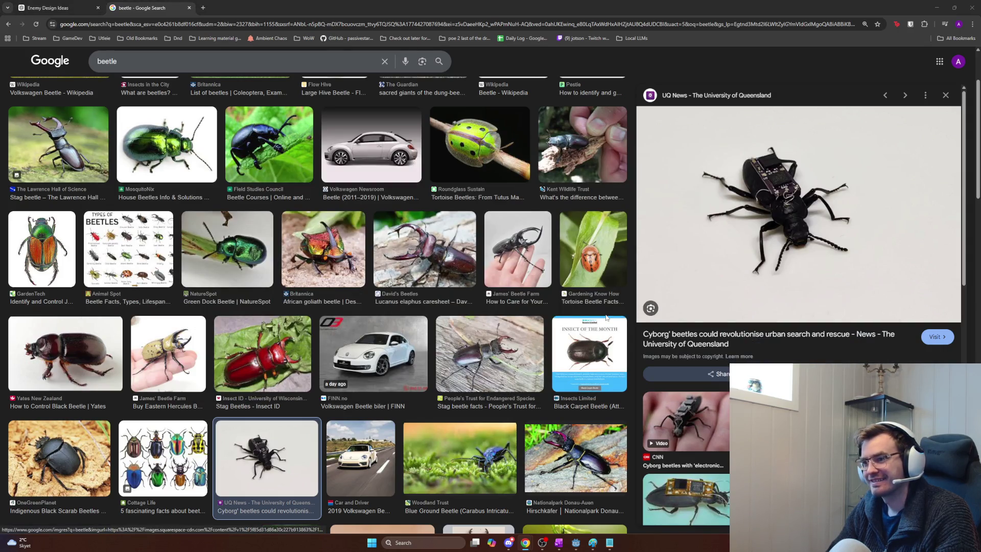
key(alt+Tab)
drag(608, 322, 511, 327)
mouse_move(573, 266)
mouse_down()
mouse_move(494, 252)
mouse_move(542, 261)
mouse_up()
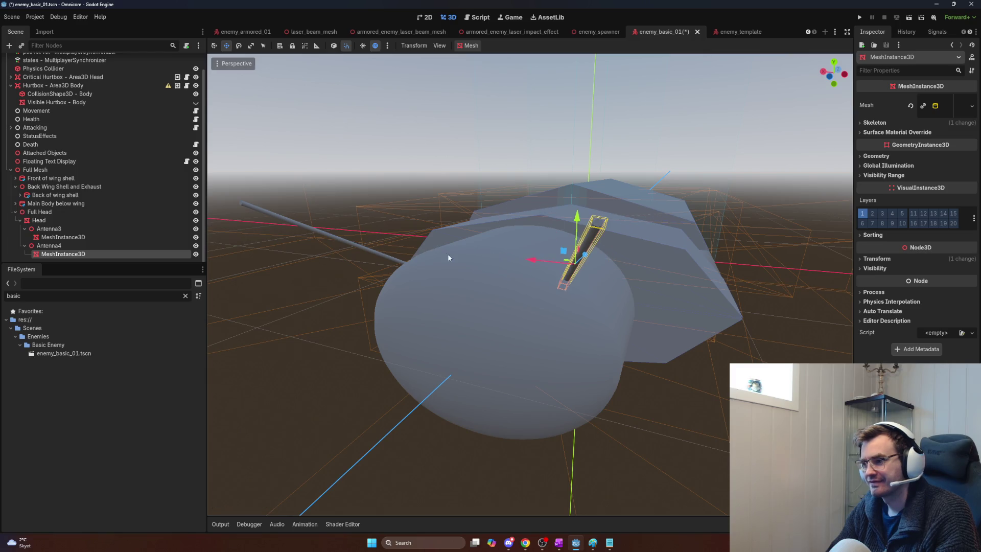
- Shift the left antenna rod into place on the head, then select Antenna4 in the scene tree
click(374, 257)
drag(325, 243, 337, 239)
drag(612, 325, 612, 325)
click(612, 325)
scroll(530, 285, up, 5)
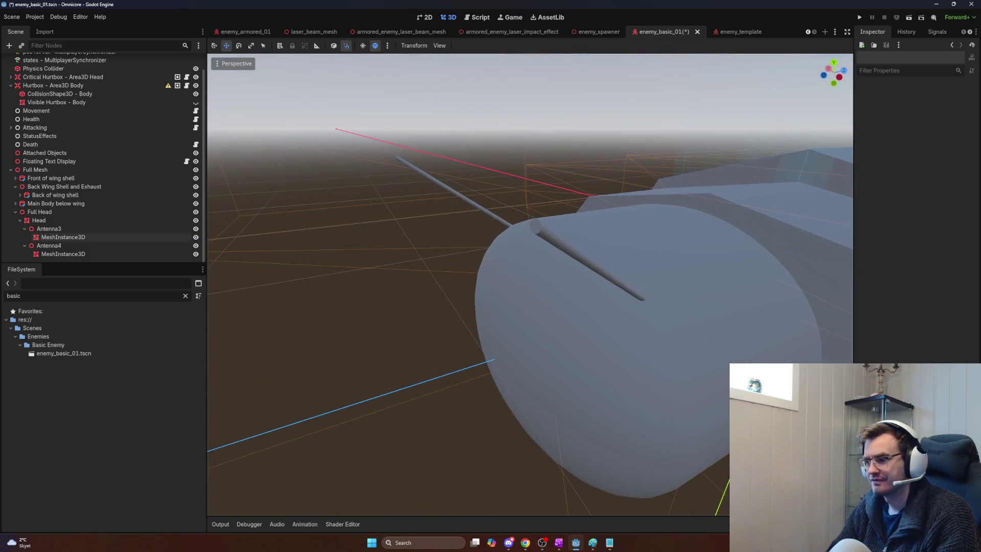
mouse_move(530, 285)
mouse_down()
mouse_move(486, 240)
mouse_move(488, 276)
mouse_move(644, 329)
mouse_up()
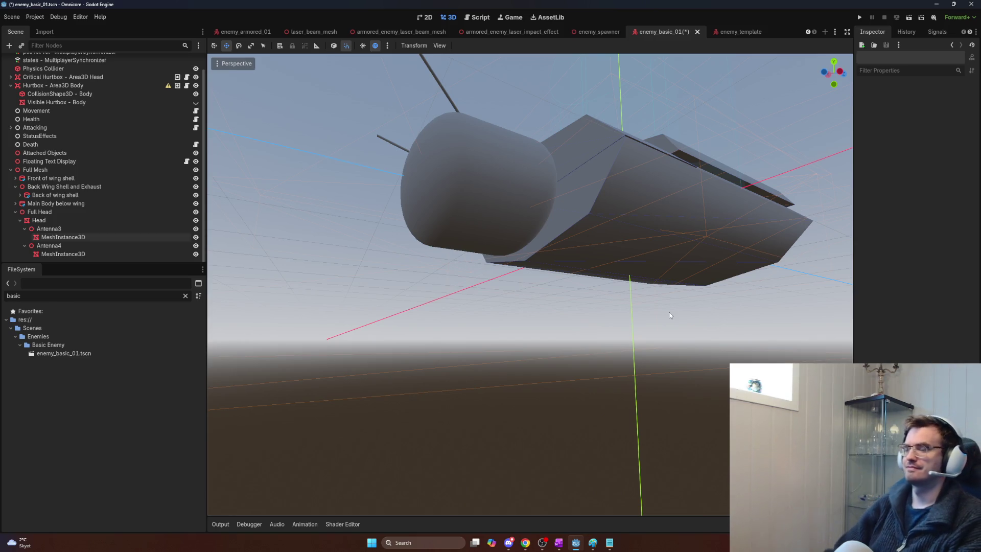
click(67, 247)
- Add a Node3D child named Antennas under the Head node
click(61, 229)
click(58, 221)
key(ctrl+a)
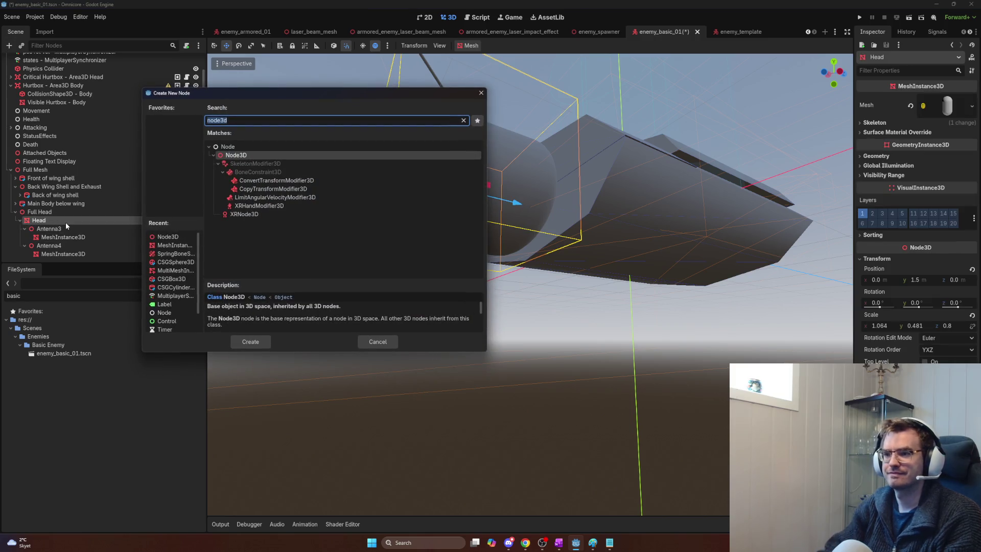
key(Return)
text(Ant)
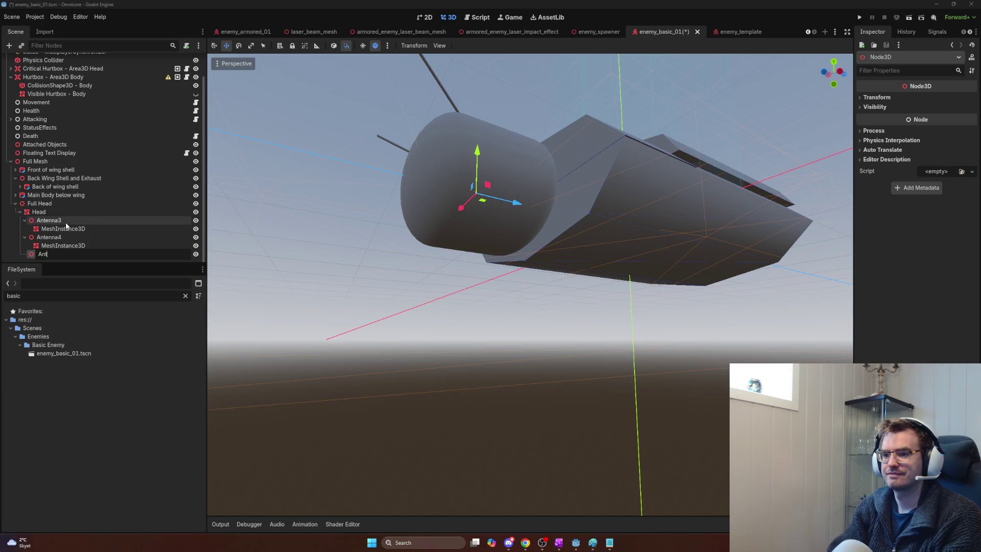
text(ennas)
key(Return)
- Rename Antenna3 to Antenna Right and Antenna4 to Antenna Left
click(66, 222)
click(71, 220)
click(73, 220)
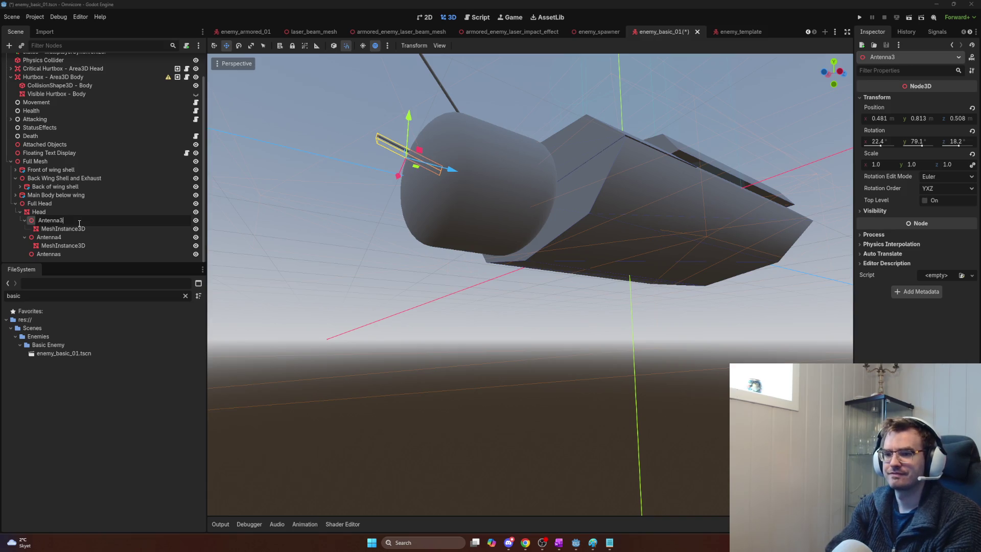
text(Right)
key(Return)
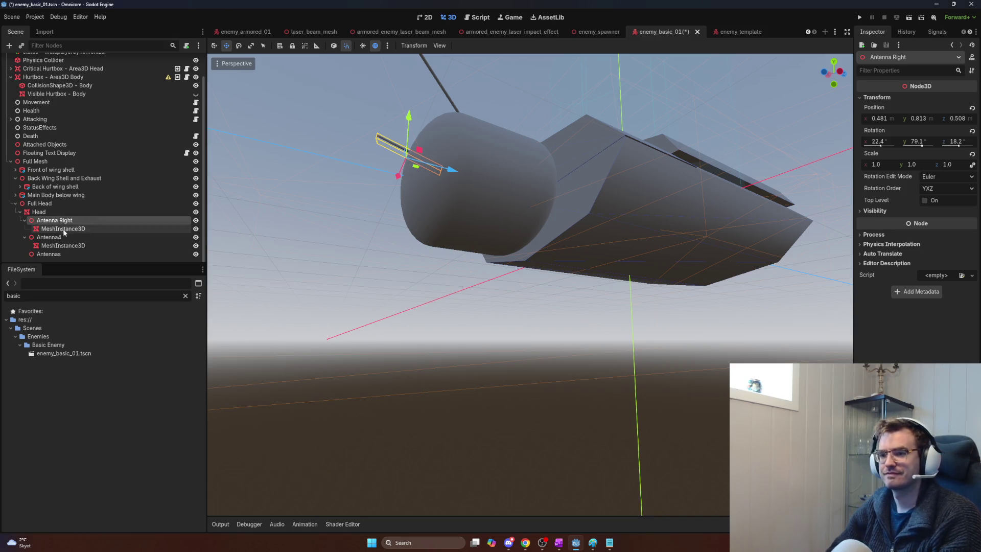
double_click(73, 238)
text(An)
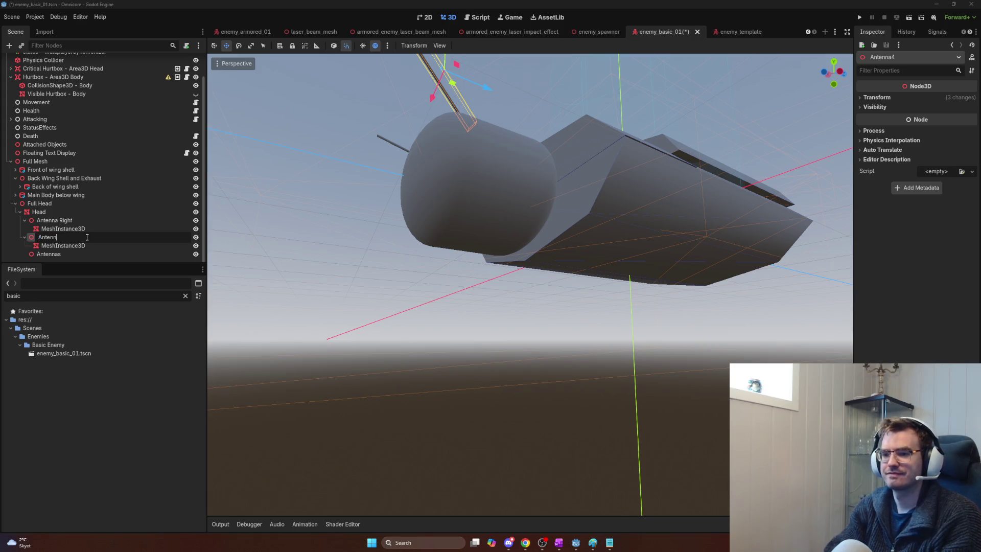
text(t)
key(Return)
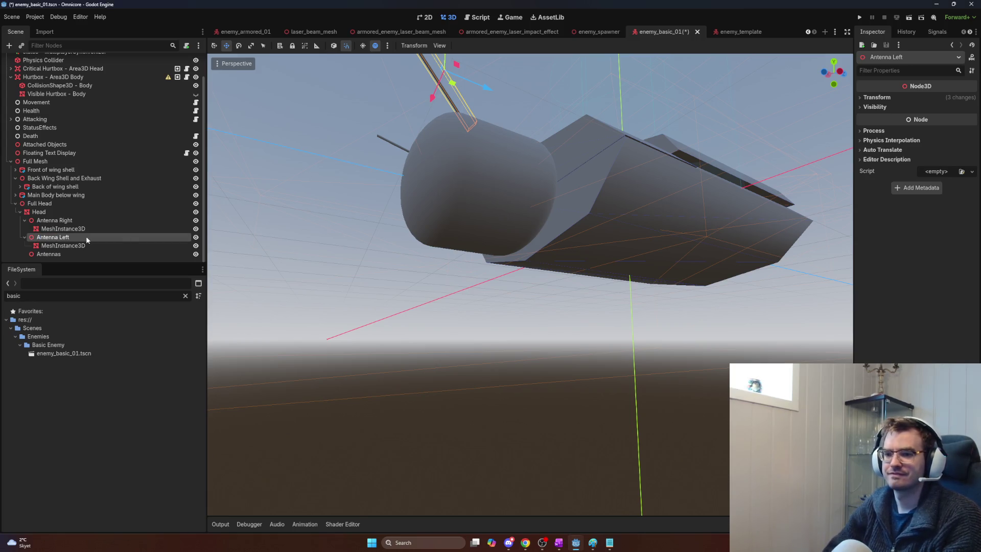
- Move Antennas to the top of Head's children and put both antennae inside it
click(24, 237)
click(24, 229)
drag(41, 256, 48, 240)
click(56, 246)
shift+click(54, 254)
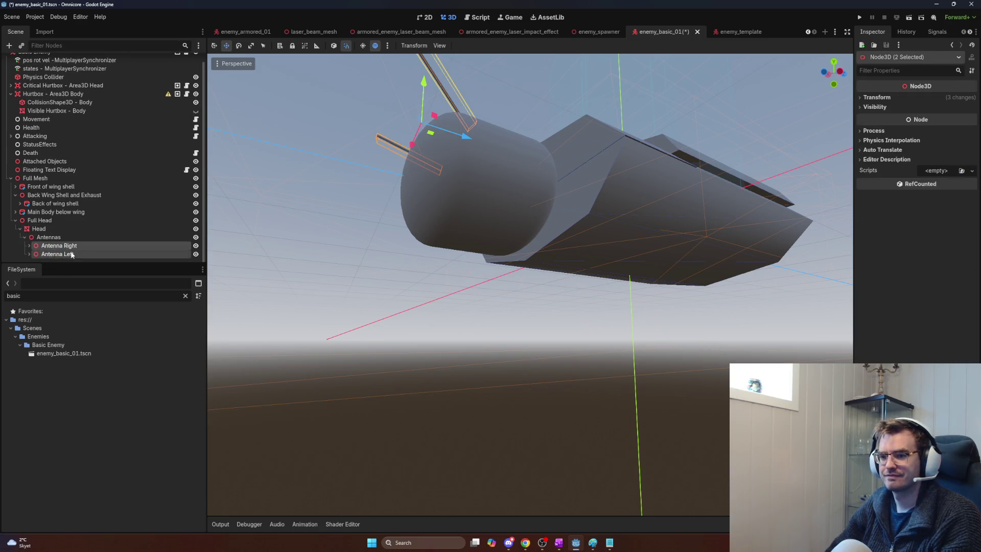
click(24, 237)
- Check the model in the viewport, clear the selection, and switch to the beetle reference images
click(408, 272)
click(578, 410)
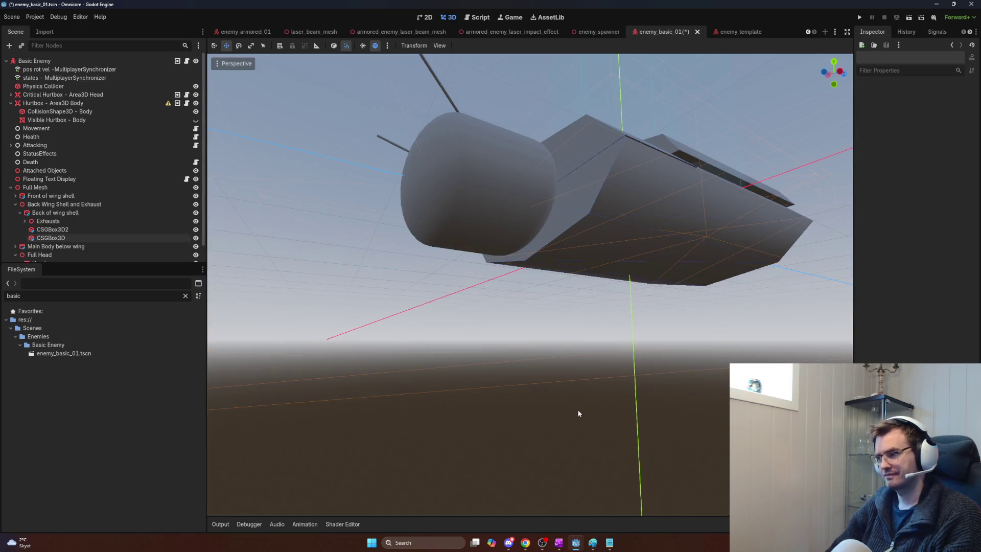
scroll(530, 284, up, 5)
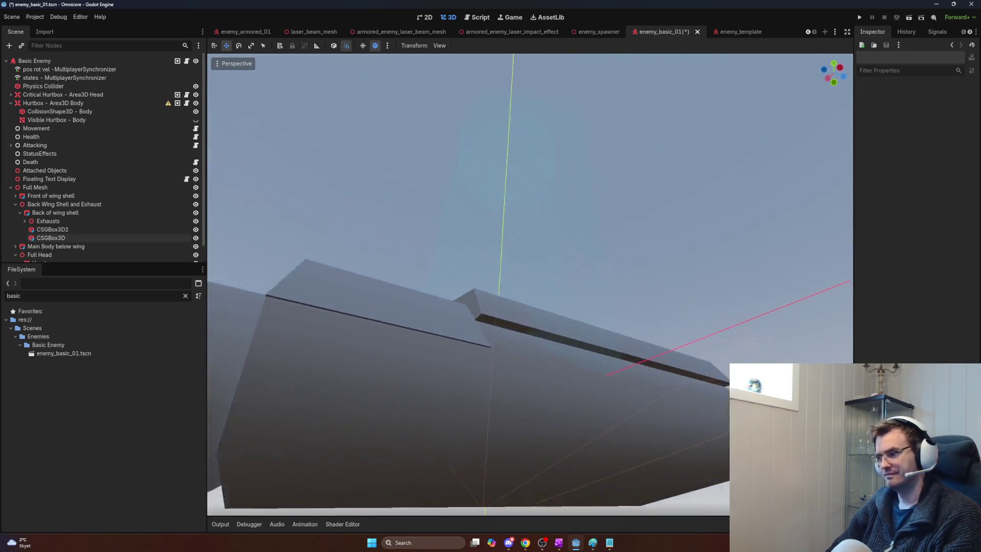
scroll(530, 284, down, 5)
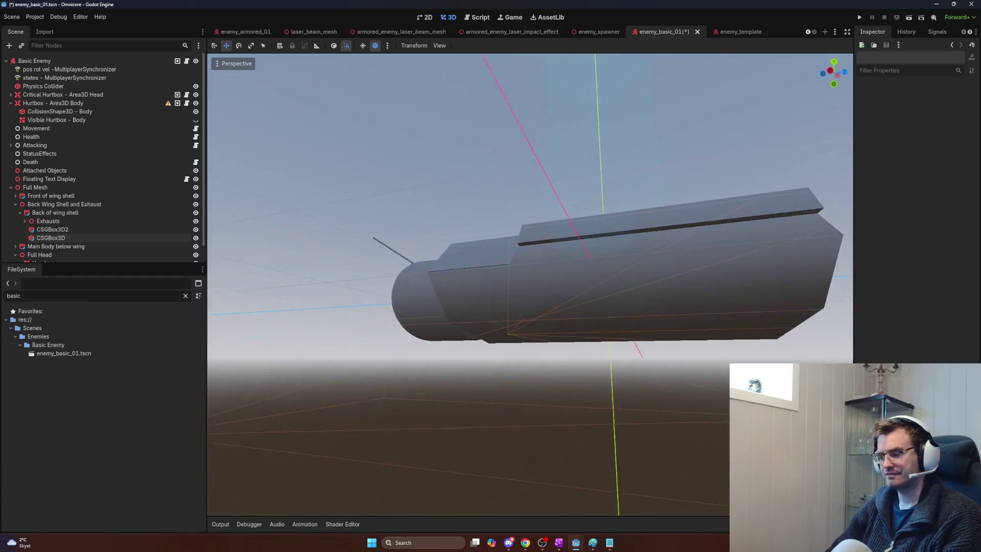
key(alt+Tab)
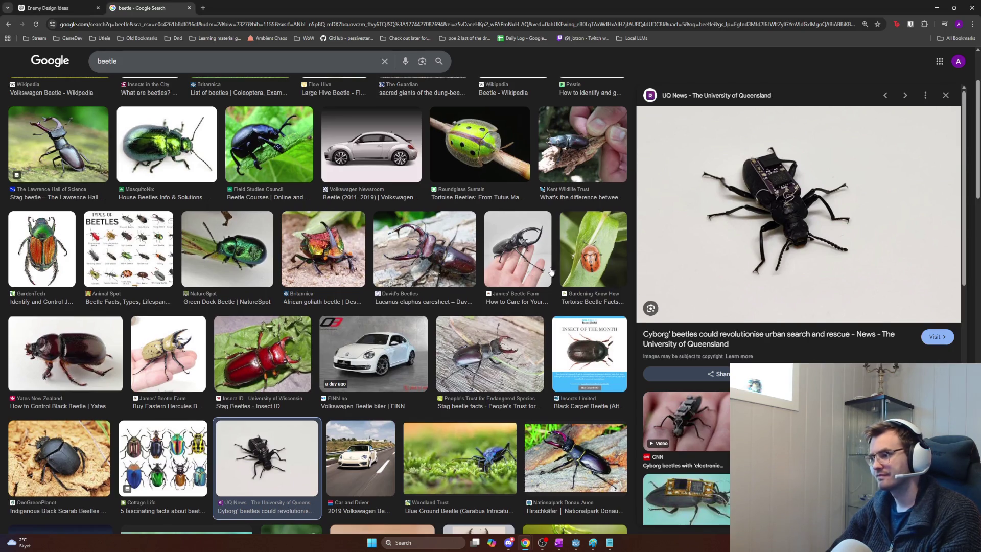
scroll(550, 272, down, 4)
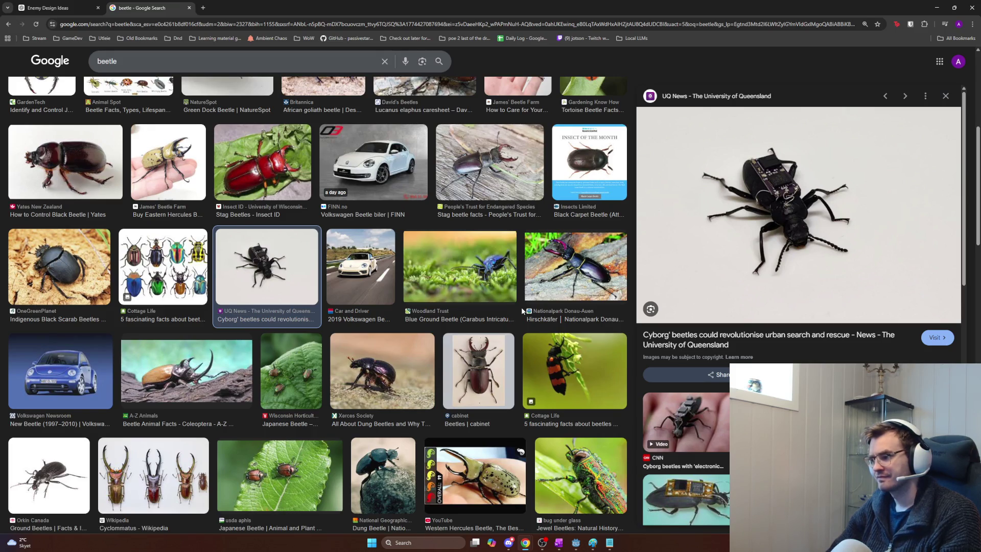
key(alt+Tab)
drag(551, 298, 511, 304)
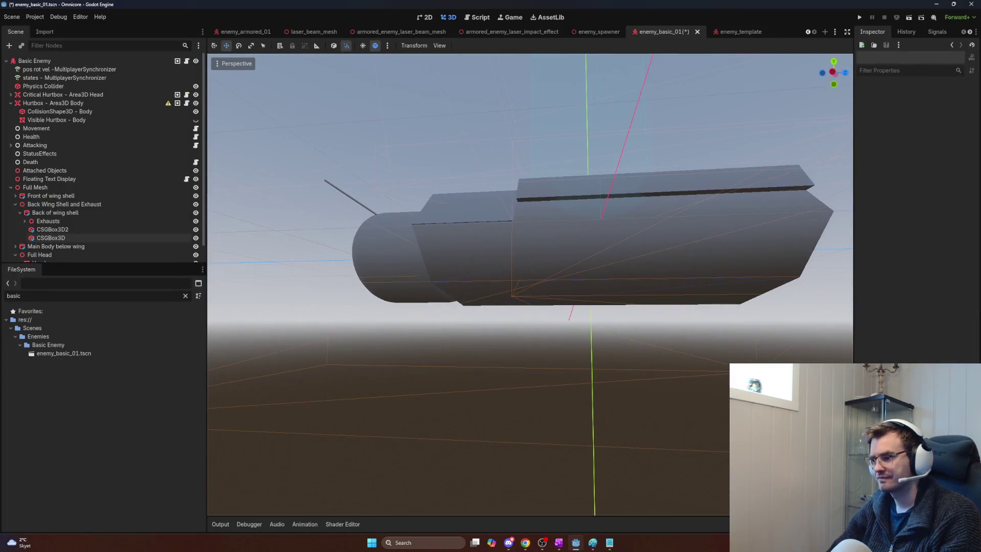
- Collapse the open scene branches and add a MeshInstance3D child under Full Mesh
click(20, 213)
click(15, 204)
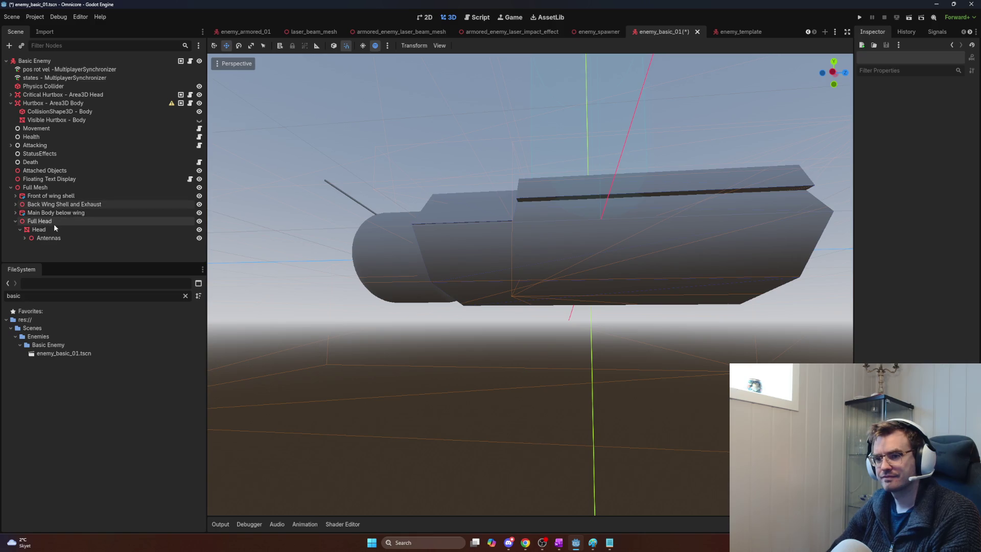
click(16, 221)
click(62, 188)
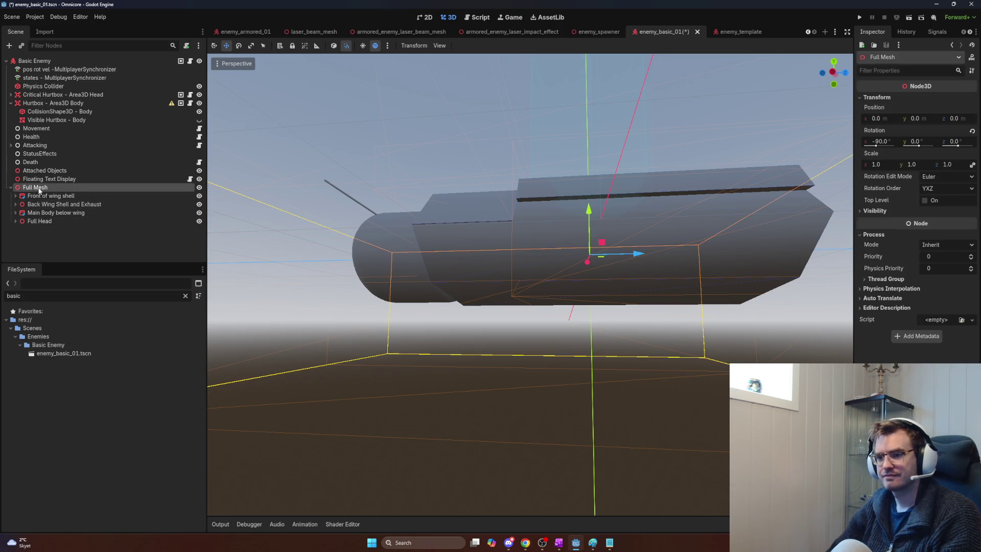
key(ctrl+a)
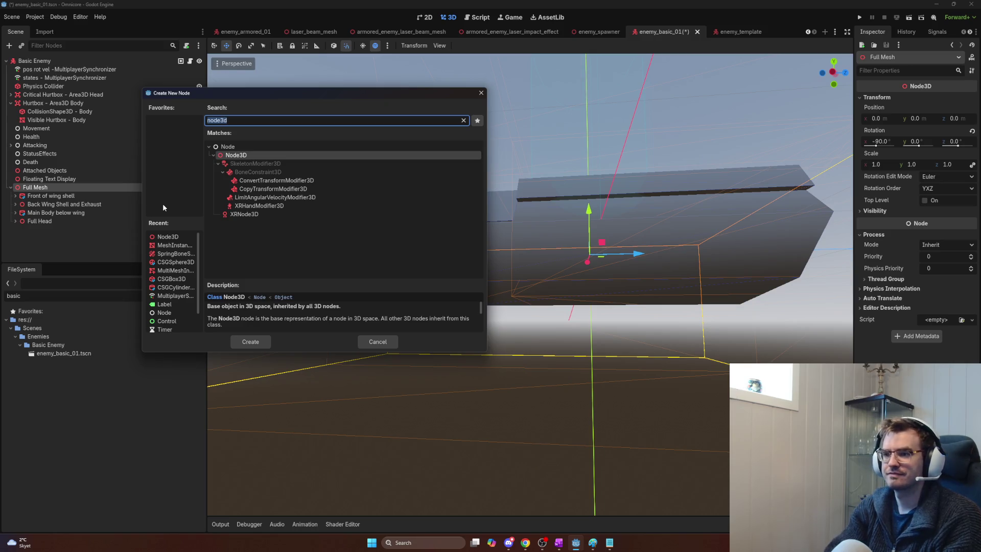
text(meshinstance)
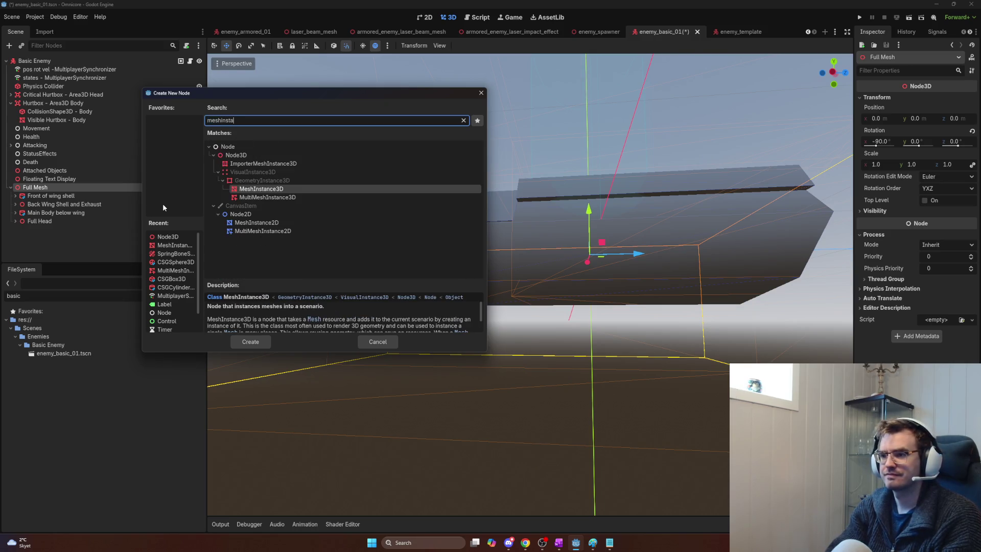
key(Return)
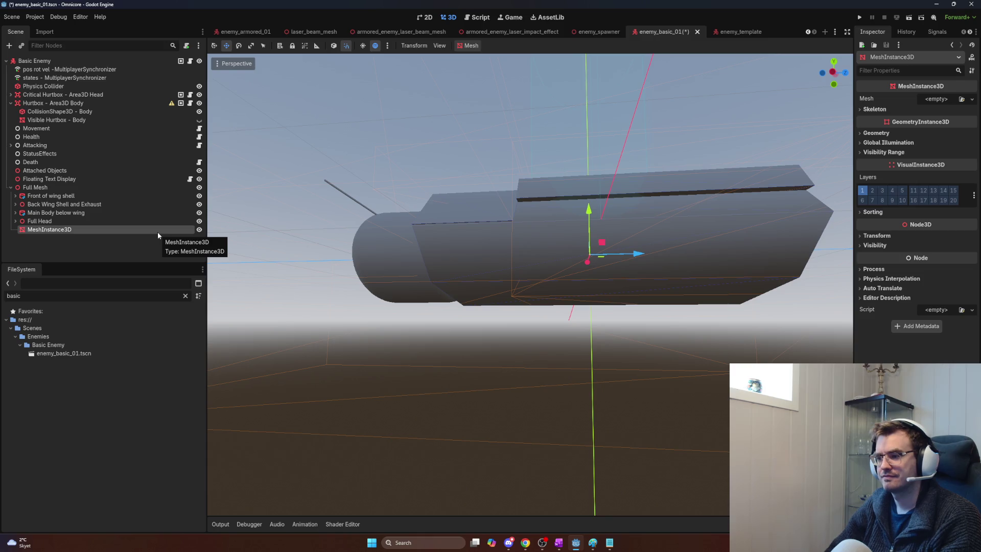
- Rename the new MeshInstance3D to Leg
double_click(157, 231)
text(C)
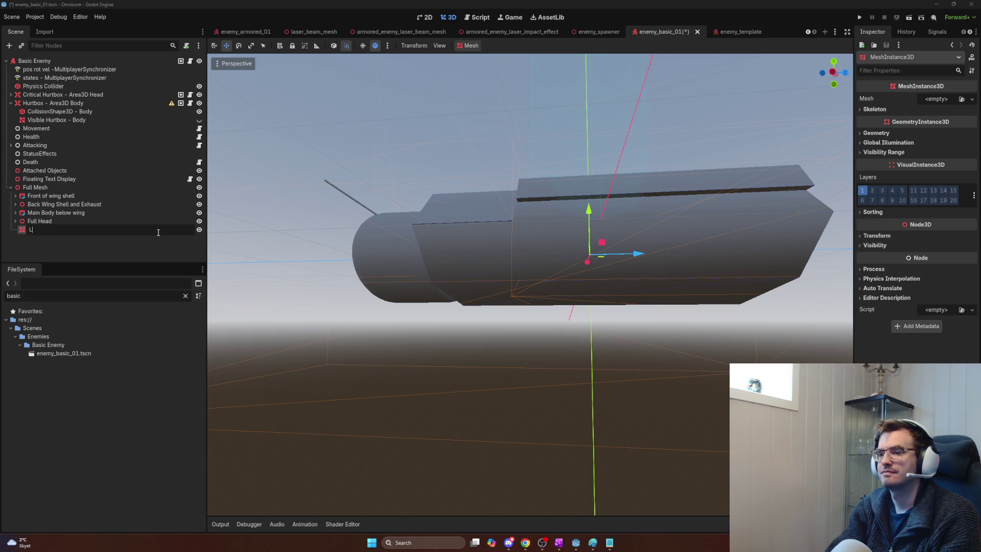
click(158, 231)
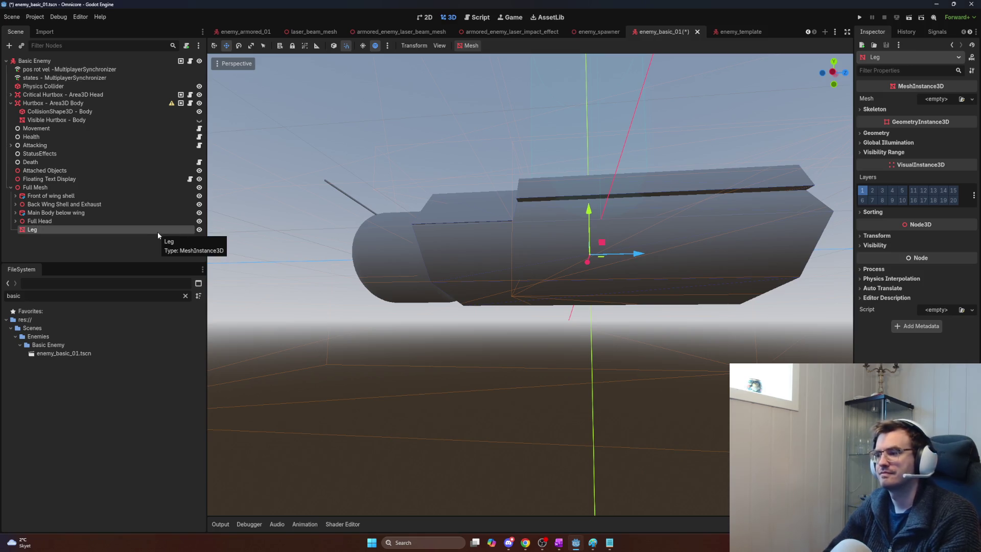
- Give the Leg node a new CylinderMesh
click(930, 100)
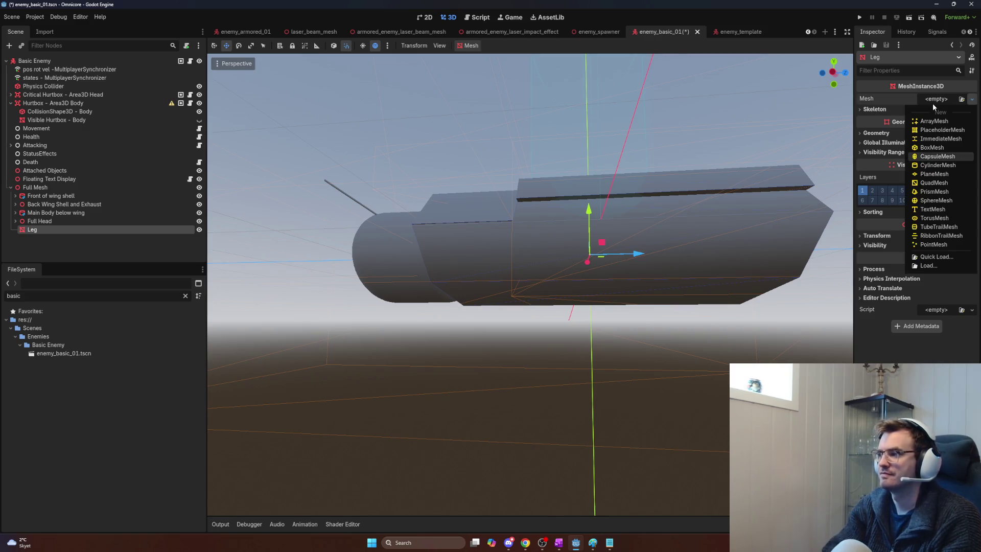
key(Down)
key(Return)
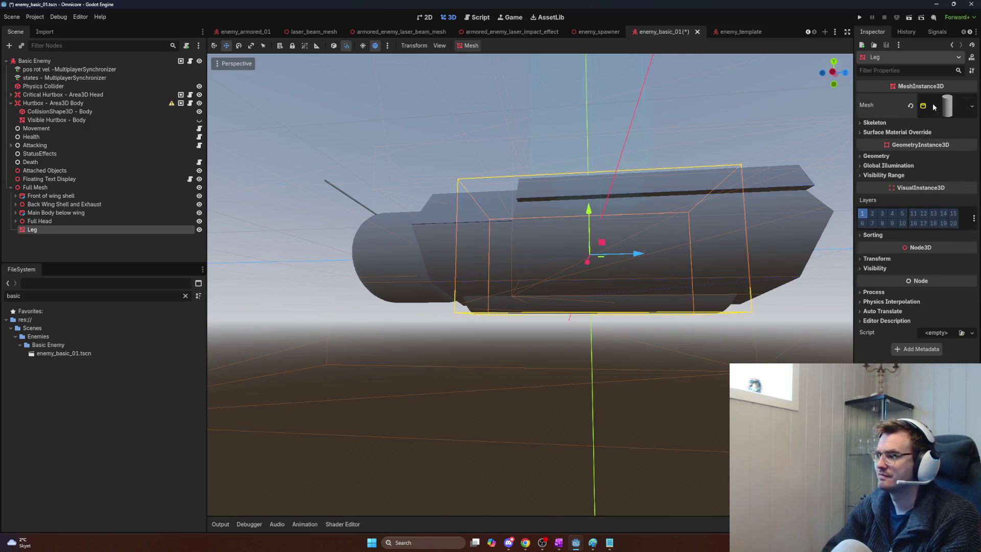
- Shift the Leg outward along X and rotate it to an angle off the body
mouse_move(589, 267)
mouse_down()
mouse_move(567, 258)
mouse_move(594, 268)
mouse_up()
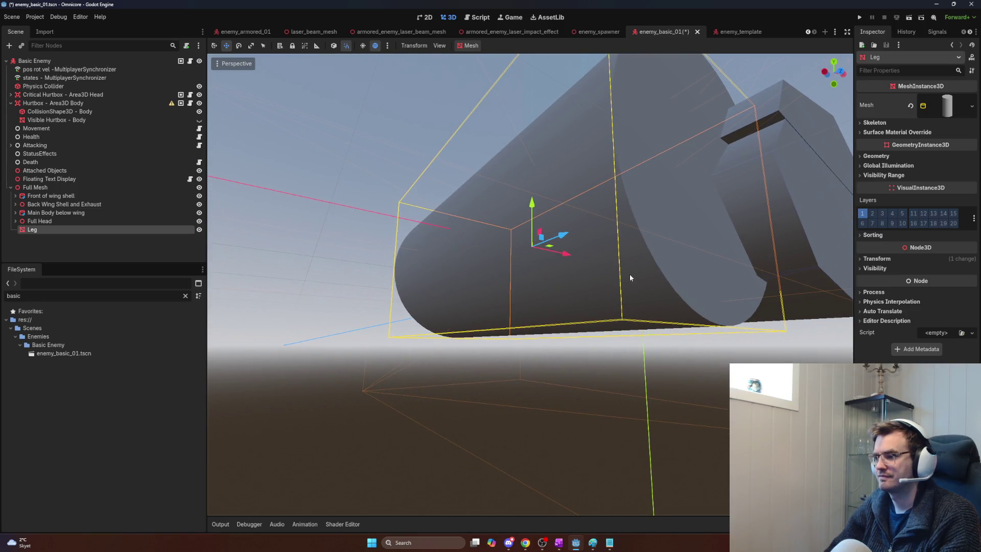
key(e)
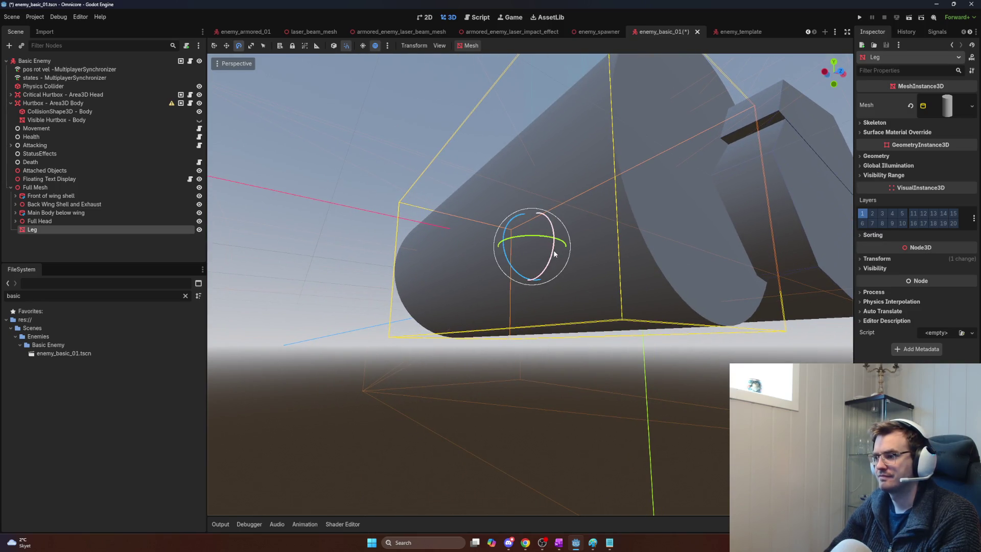
drag(535, 238, 565, 245)
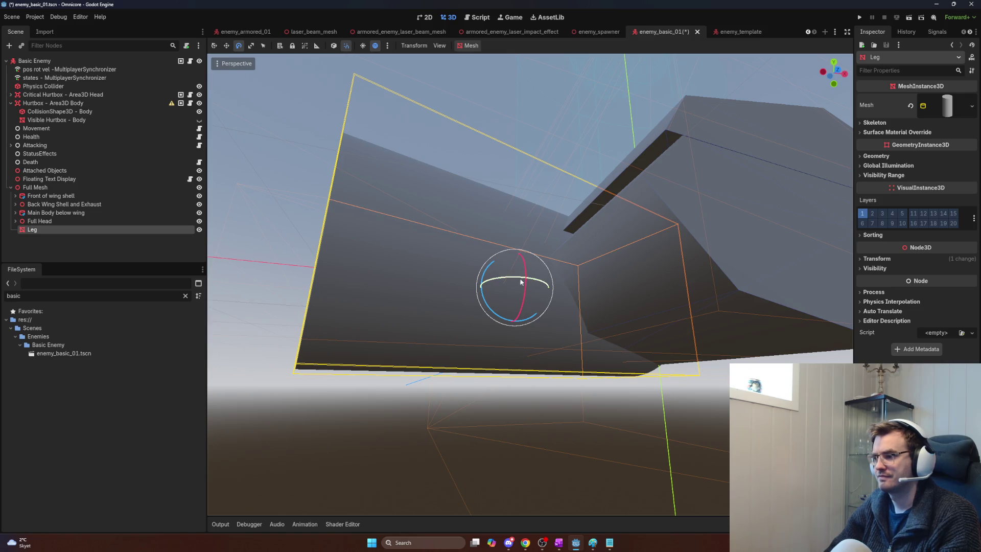
drag(489, 289, 502, 303)
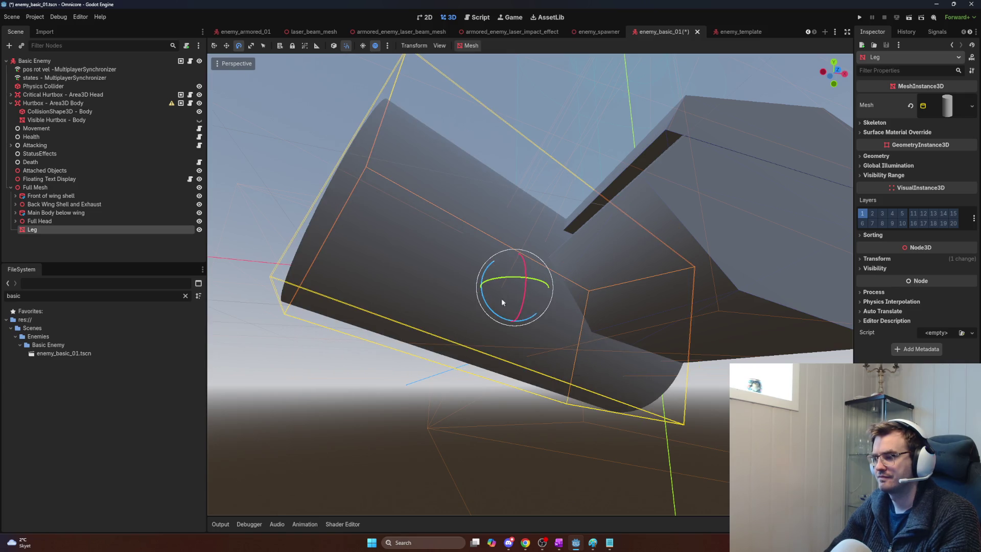
- Set the cylinder's top radius to 0.1 and bottom radius to 0.2
click(938, 117)
click(943, 183)
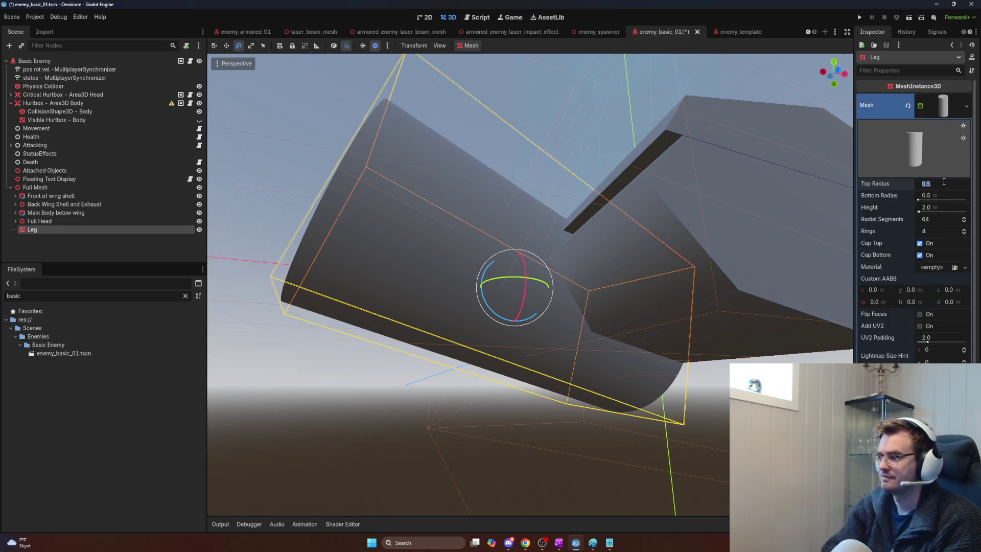
text(0.1)
key(Return)
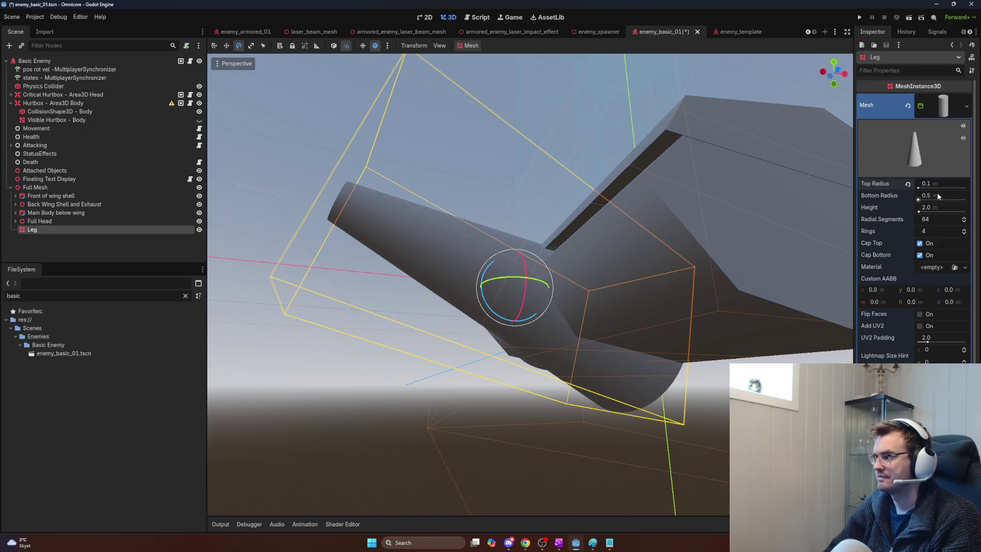
click(941, 195)
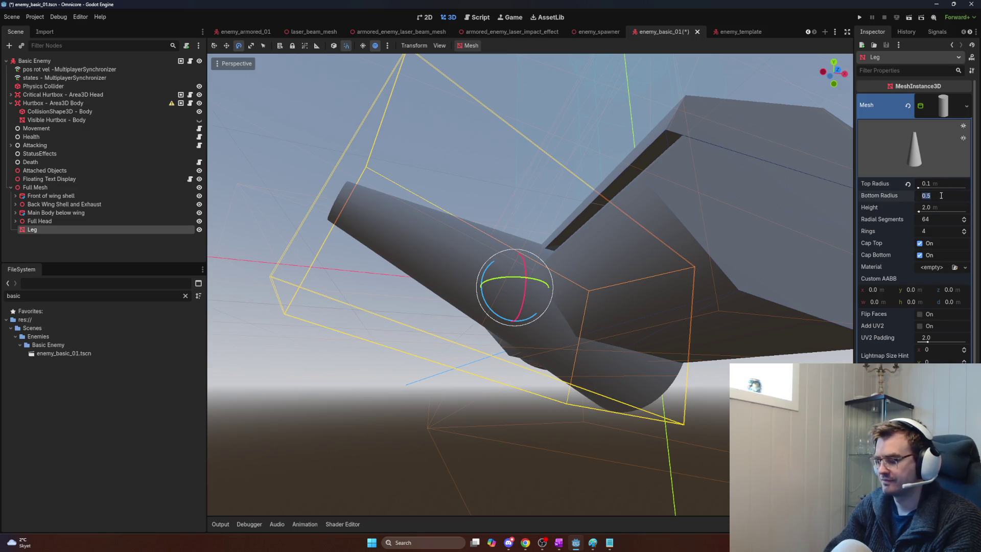
text(0.15)
key(Return)
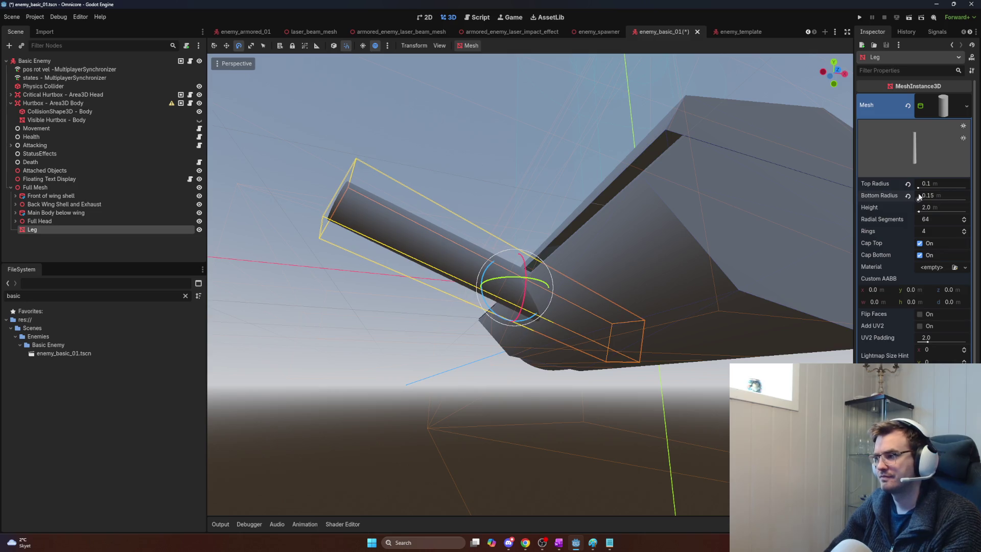
click(940, 195)
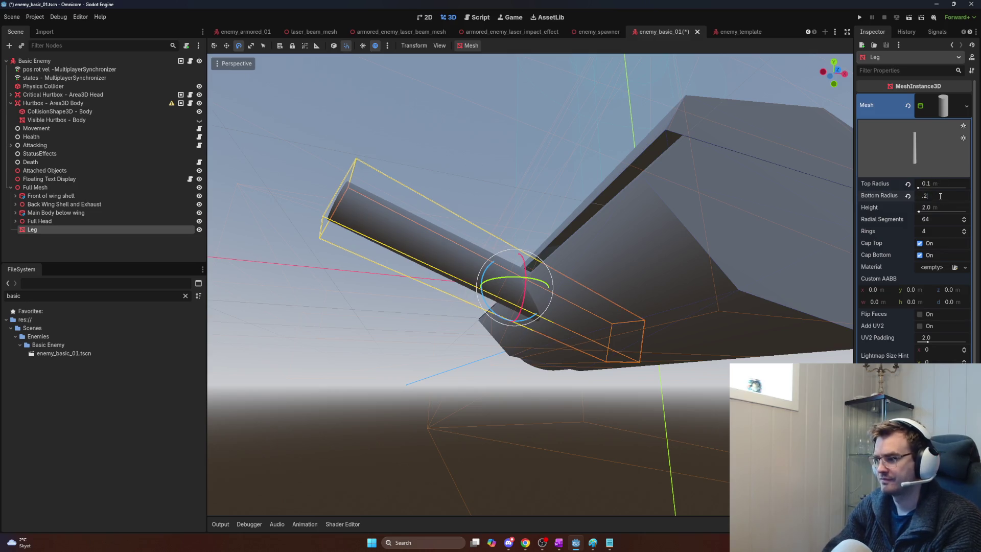
key(Return)
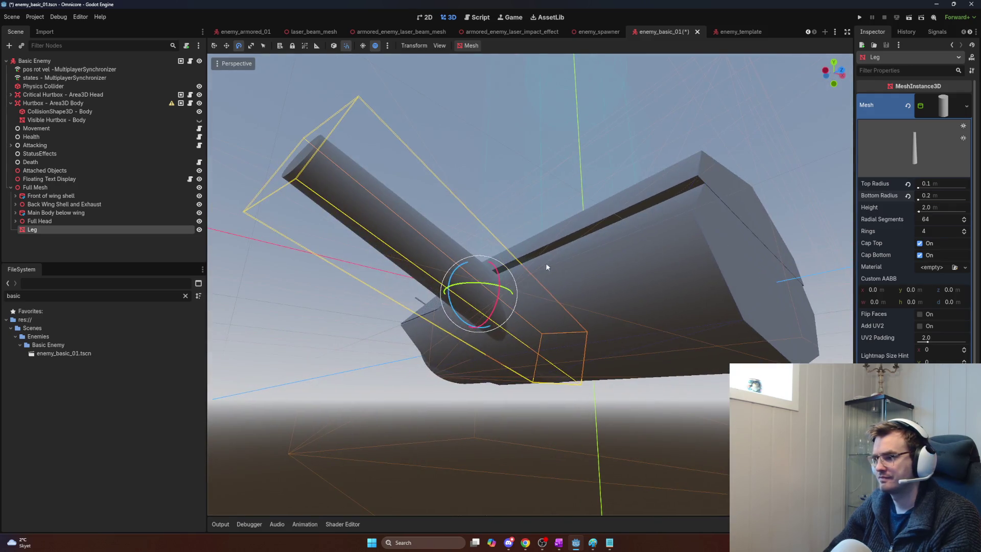
- Reposition the Leg along X and Y beside the body, frame it, and view the beetle images
key(w)
drag(501, 303, 500, 303)
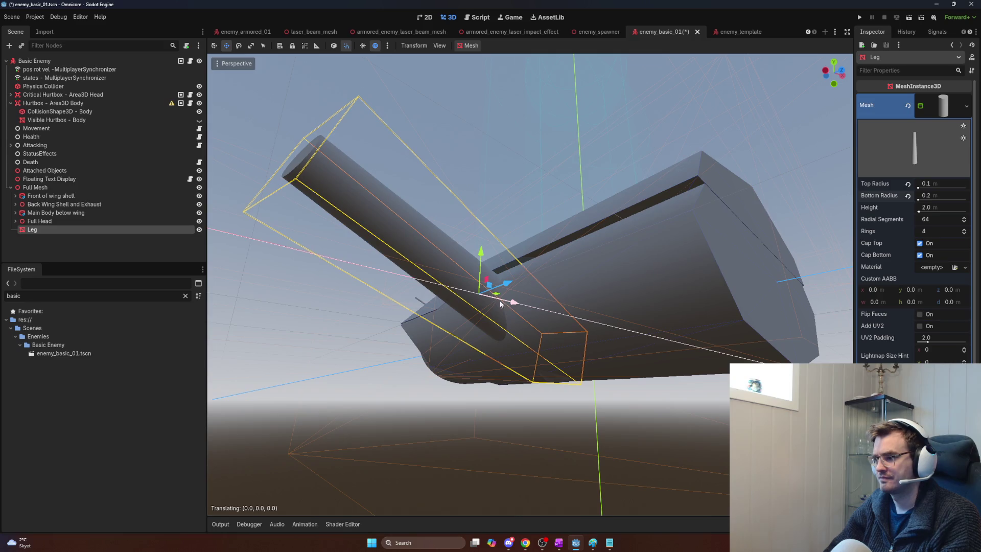
key(Escape)
key(shift+alt+o)
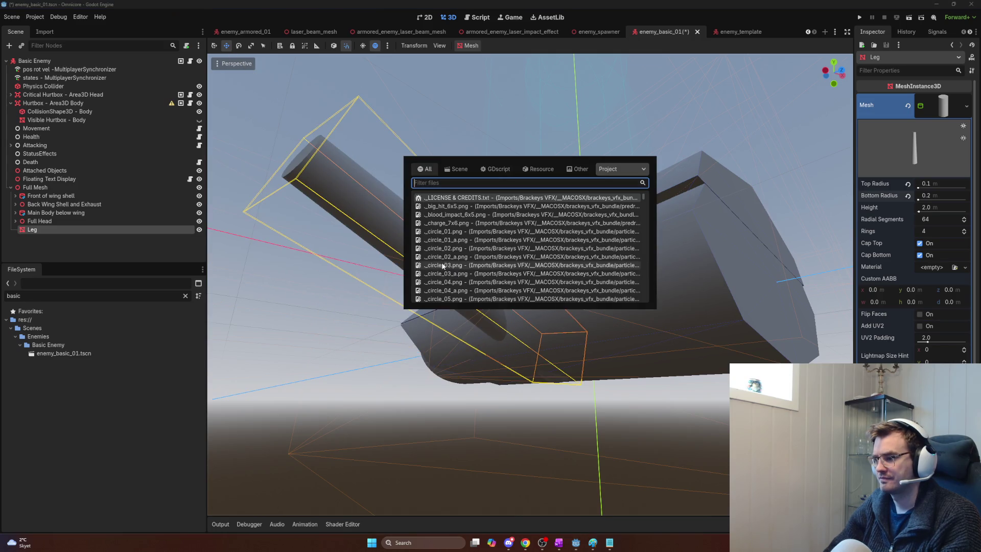
key(Escape)
key(g)
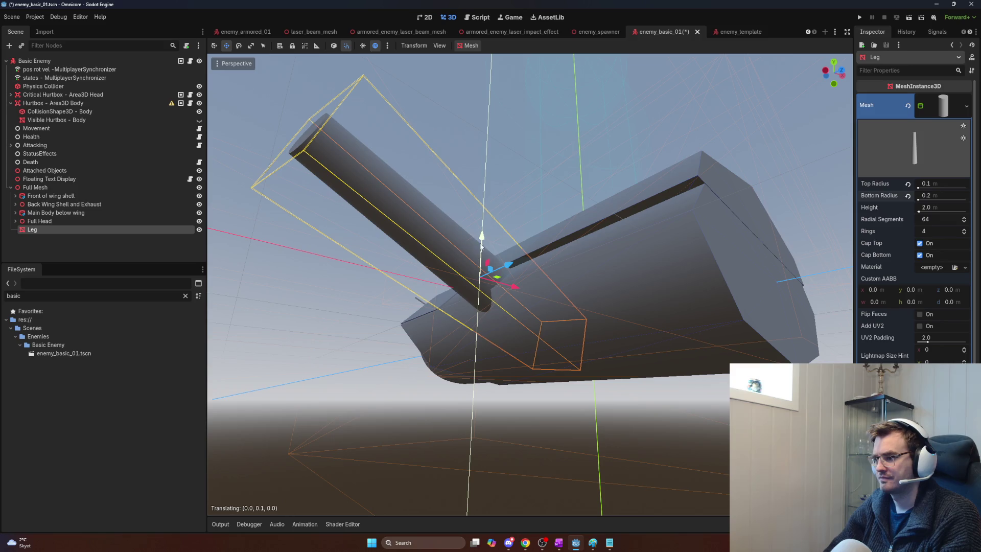
key(x)
click(427, 268)
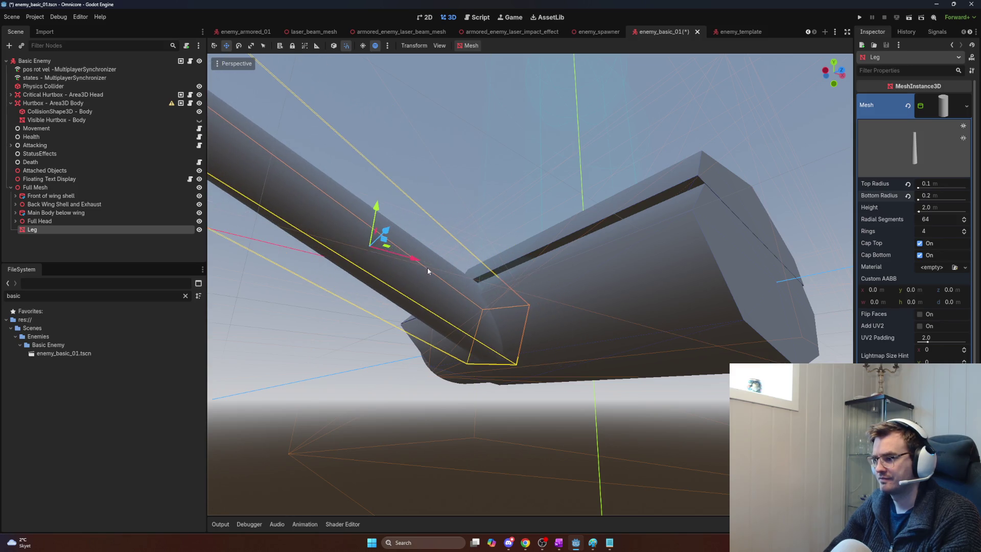
key(g)
key(y)
click(464, 276)
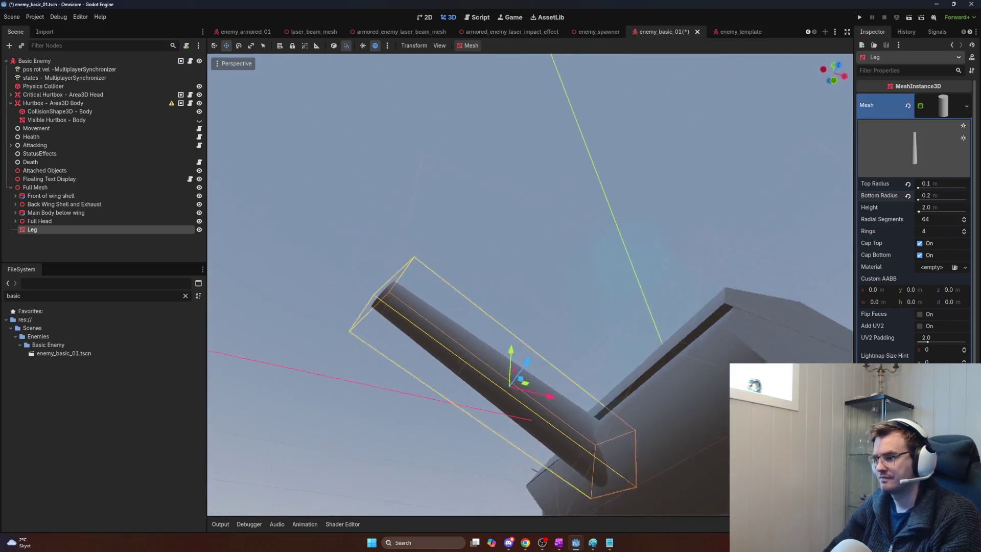
key(f)
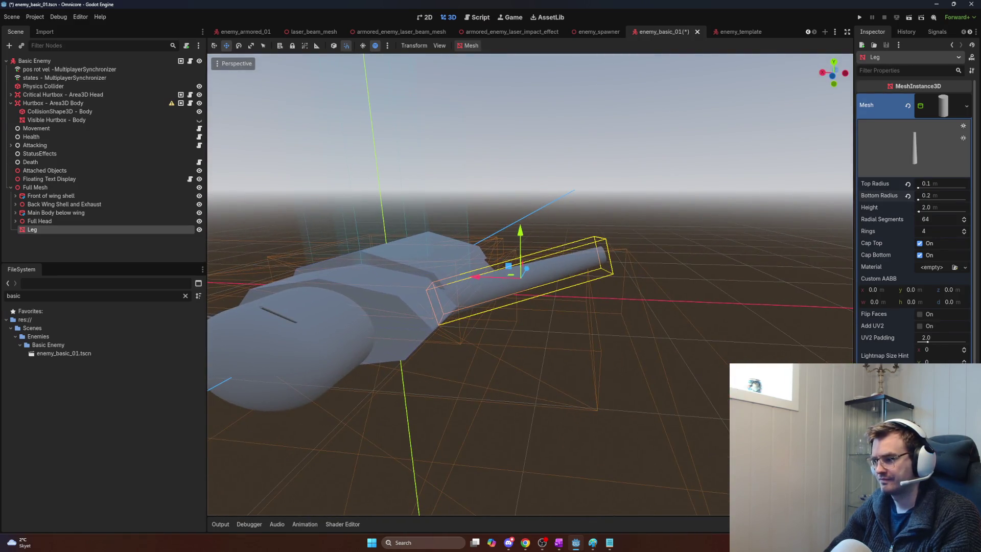
key(alt+Tab)
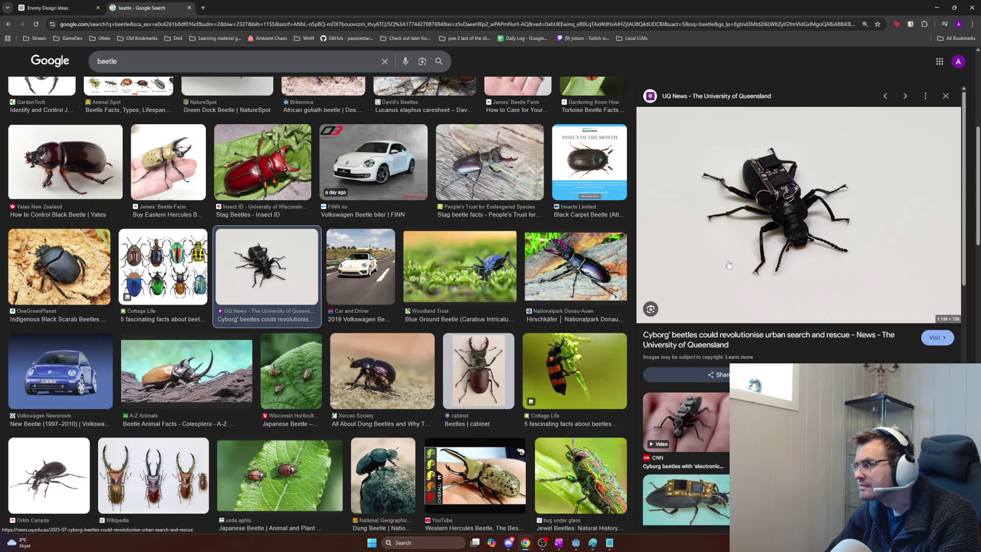
- Change the Leg's top radius to 0.2 and bottom radius to 0.15
key(alt+Tab)
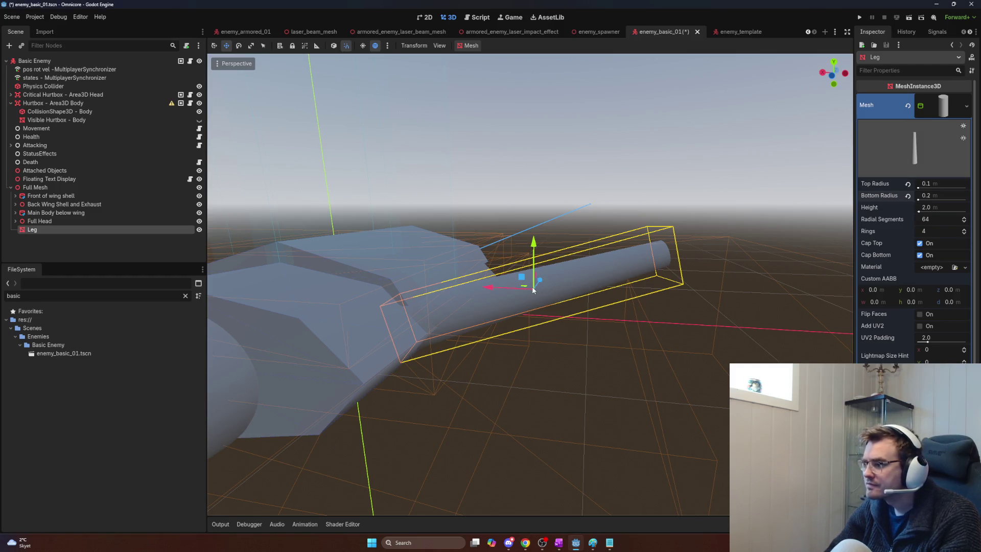
click(944, 185)
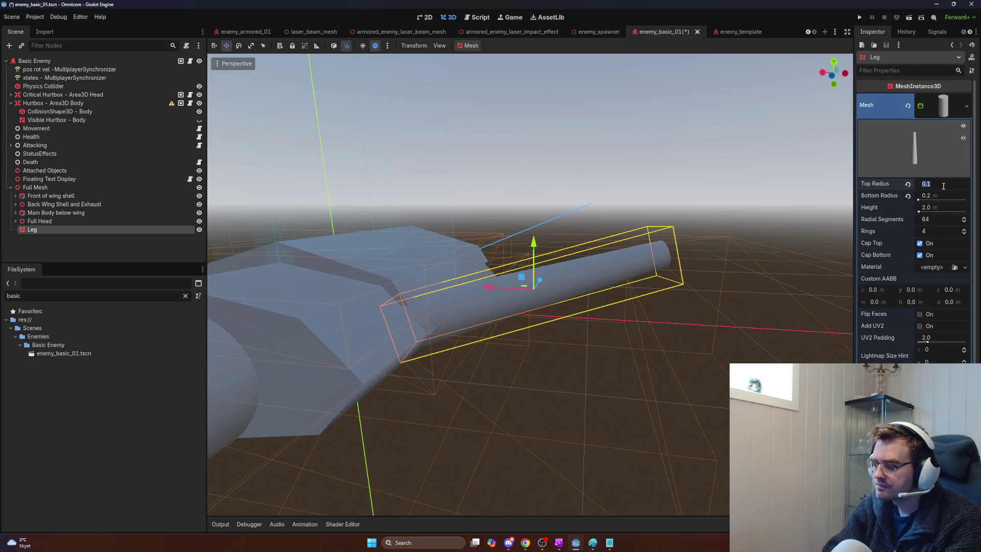
text(0.2)
key(Return)
key(alt+Tab)
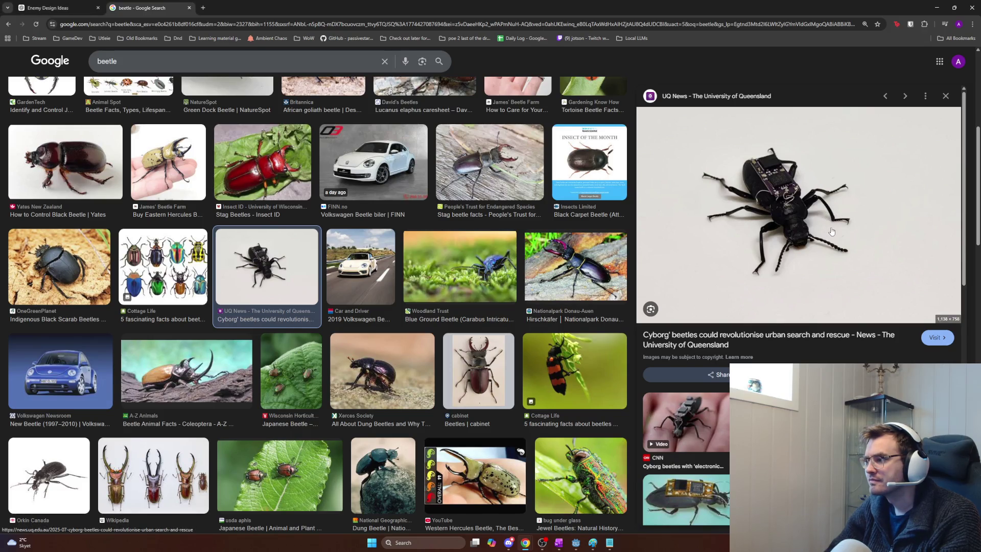
key(alt+Tab)
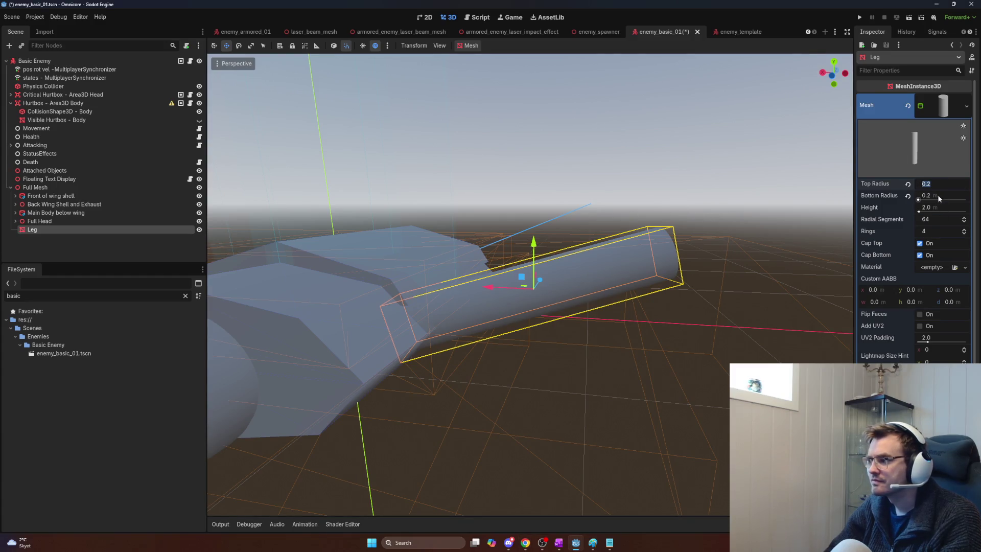
text(0.15)
key(Return)
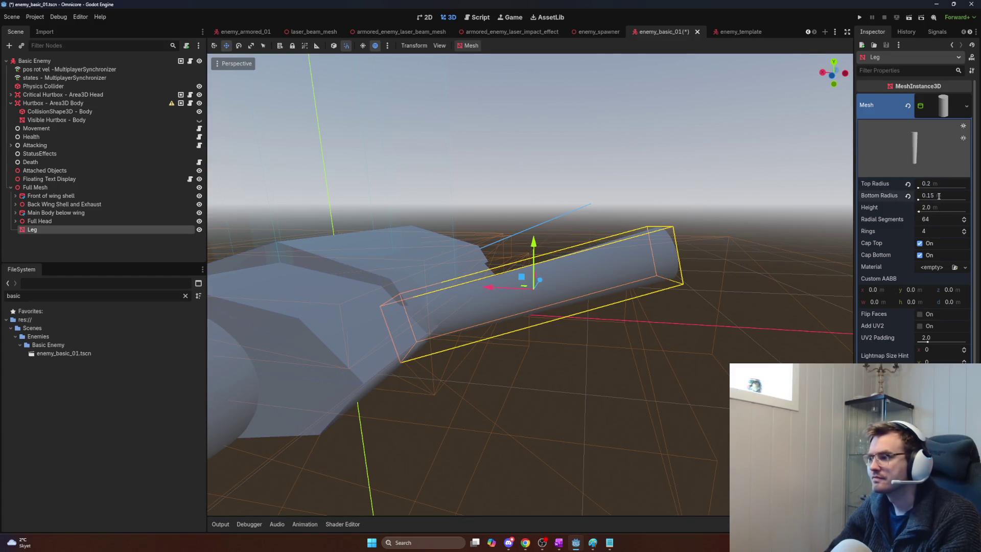
- Set the Leg's height to 1.0, then slide it along X and raise it along Y
drag(762, 214, 761, 213)
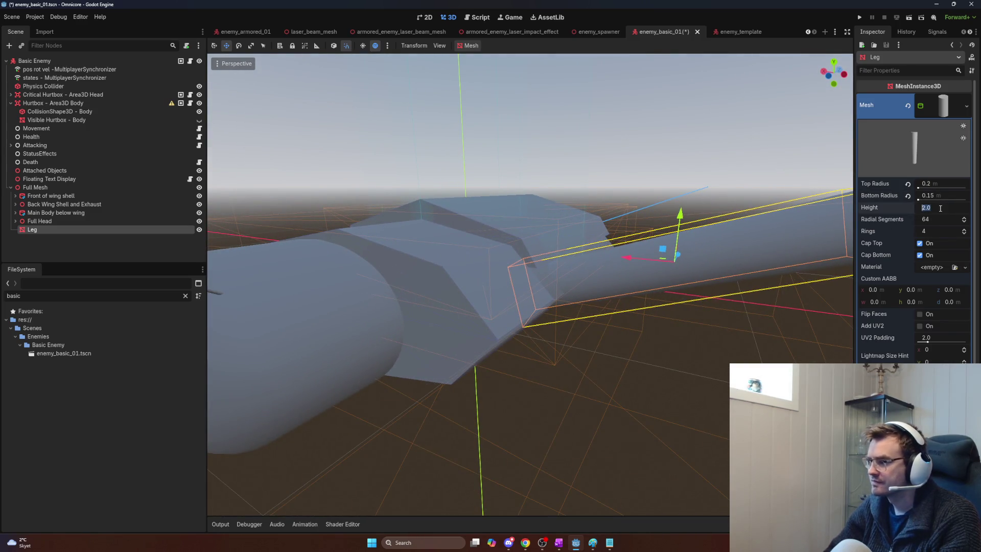
text(1)
key(Return)
mouse_move(614, 261)
mouse_down()
mouse_move(544, 272)
mouse_move(563, 270)
mouse_up()
drag(615, 220, 622, 218)
- Orbit around the model and compare it against the beetle reference images
drag(639, 286, 683, 290)
key(alt+Tab)
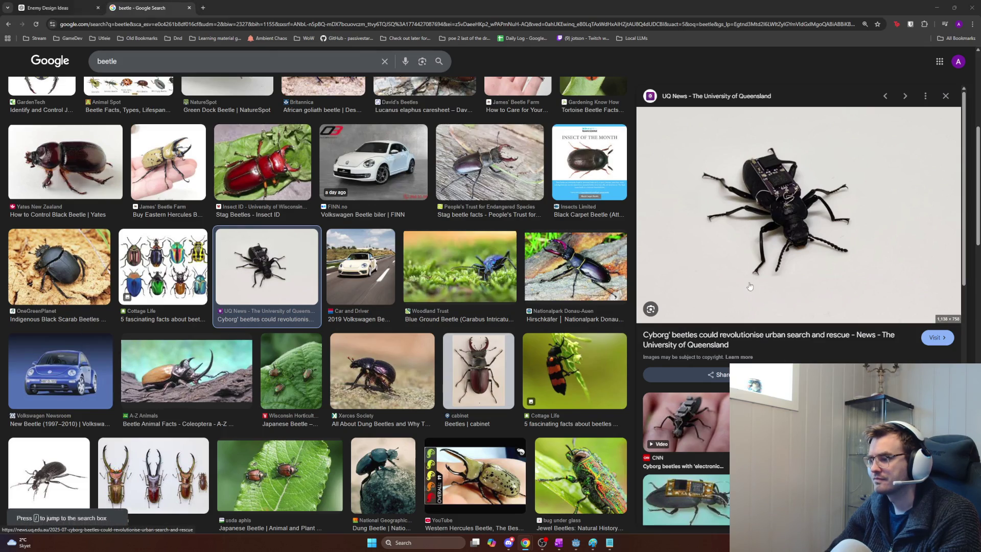
key(alt+Tab)
drag(531, 286, 598, 337)
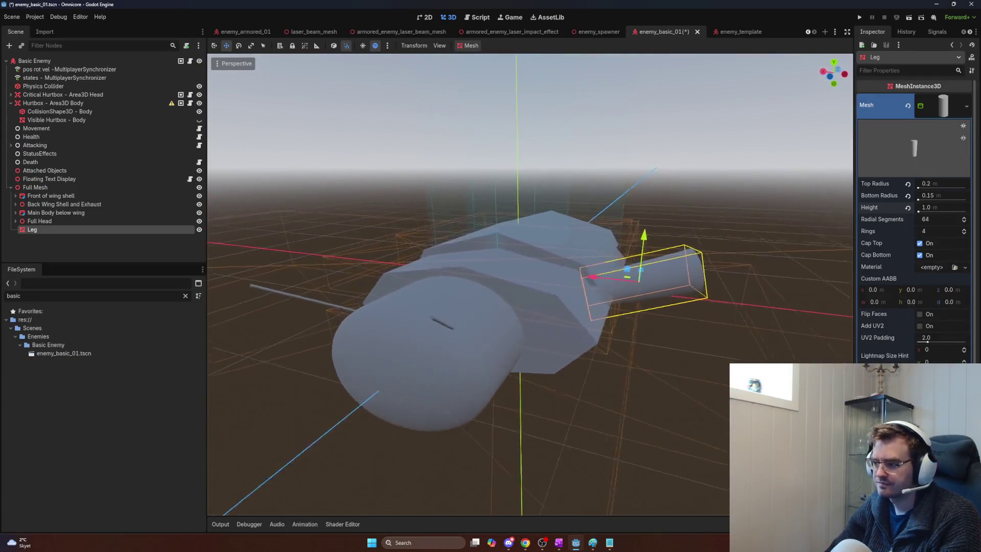
key(alt+Tab)
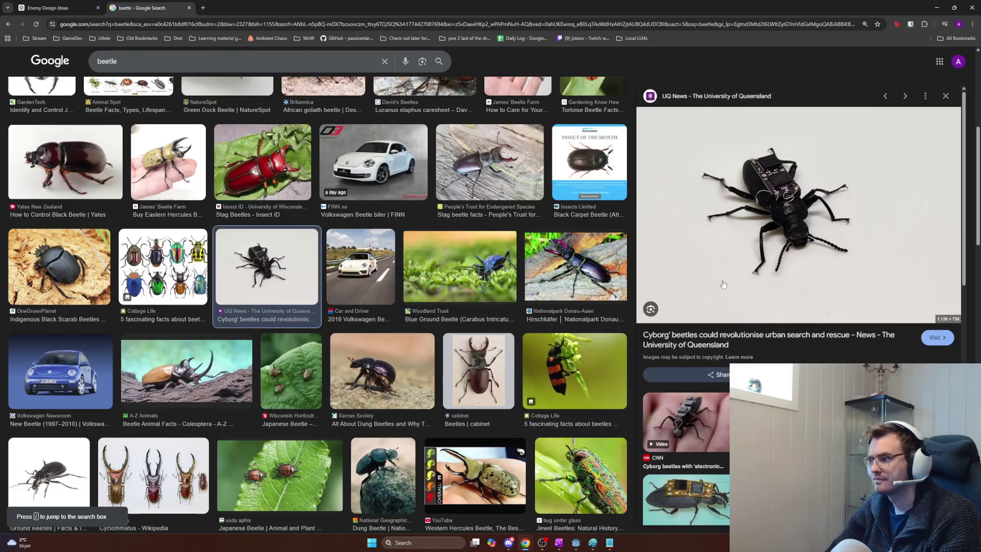
key(alt+Tab)
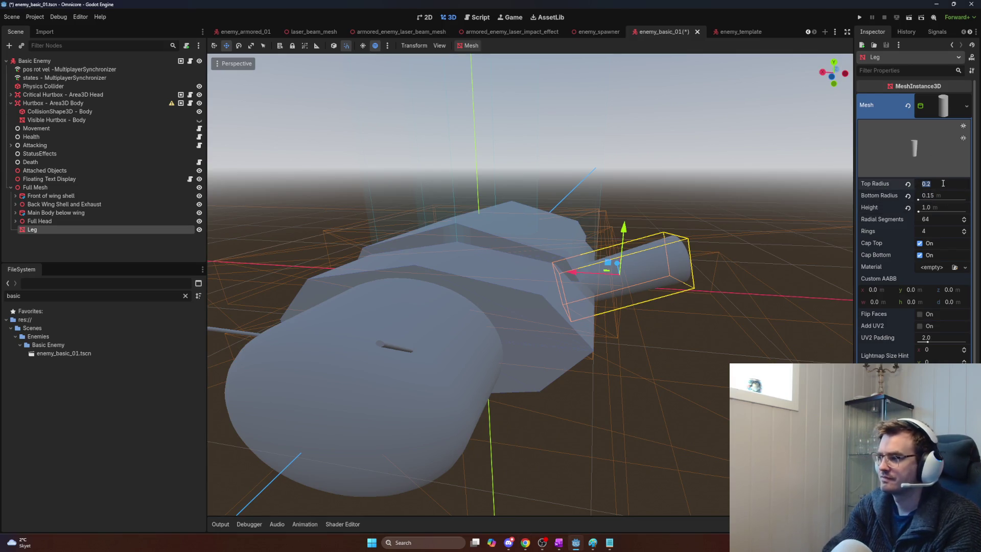
- Slim the Leg to top radius 0.05 and bottom radius 0.03, sliding it further along X
text(0.05)
key(Return)
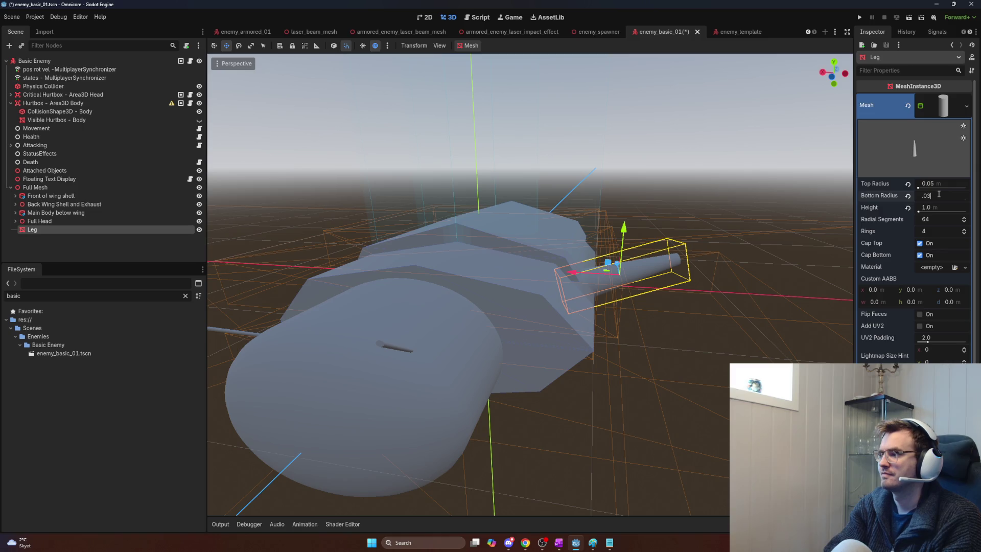
key(Return)
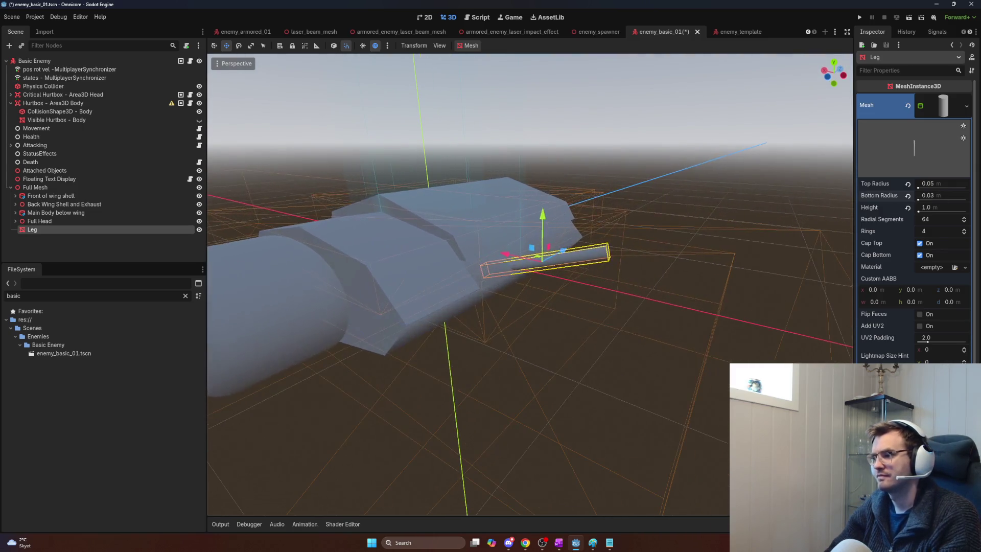
key(alt+Tab)
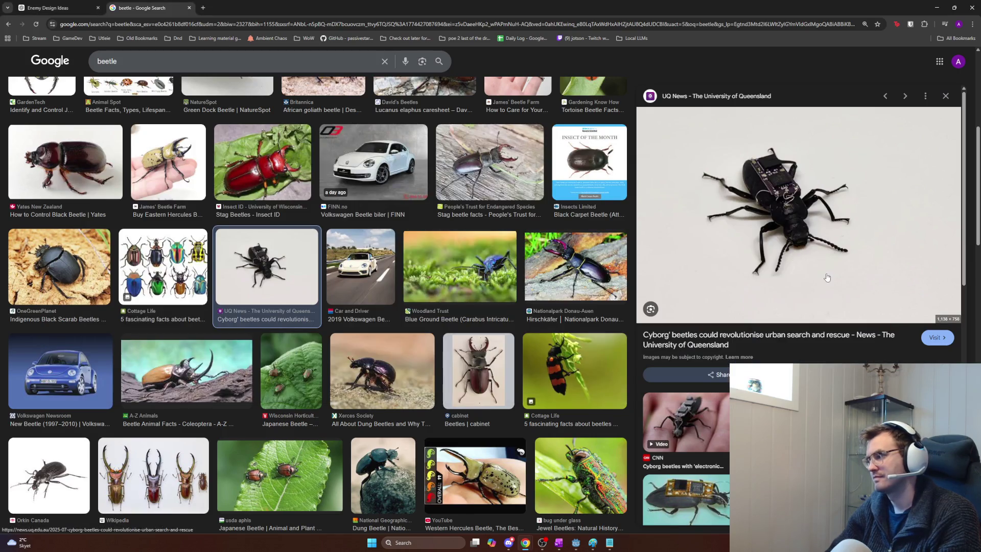
key(alt+Tab)
drag(562, 286, 607, 263)
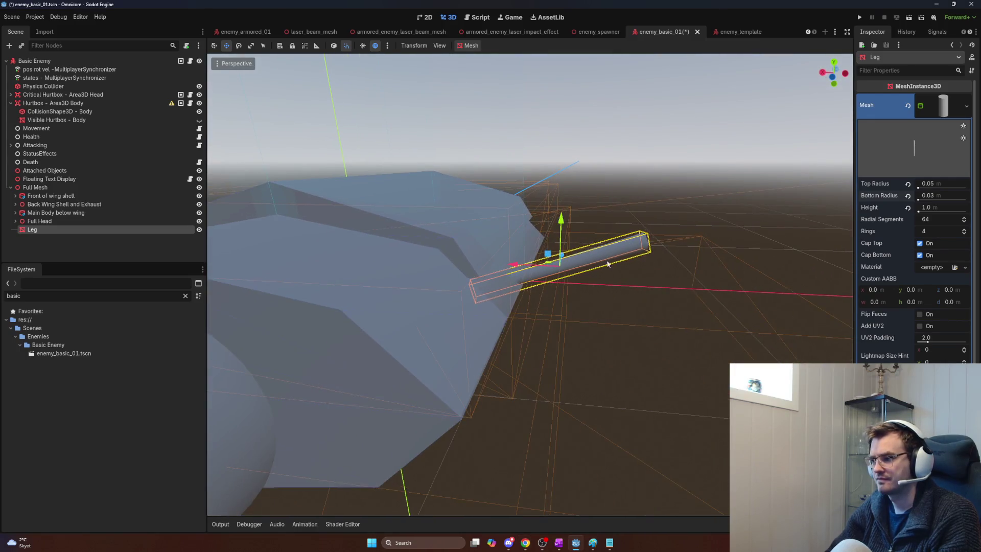
drag(520, 265, 572, 270)
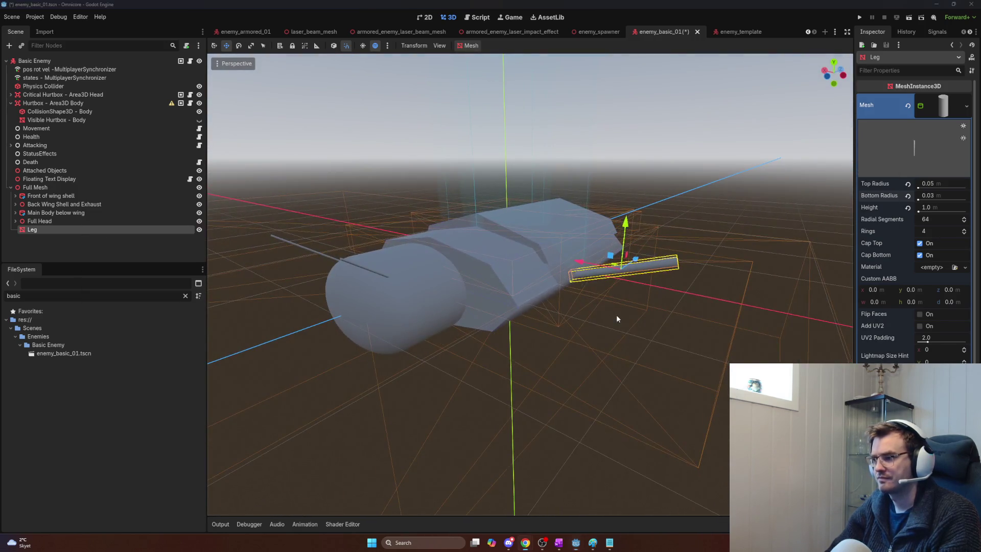
key(alt+Tab)
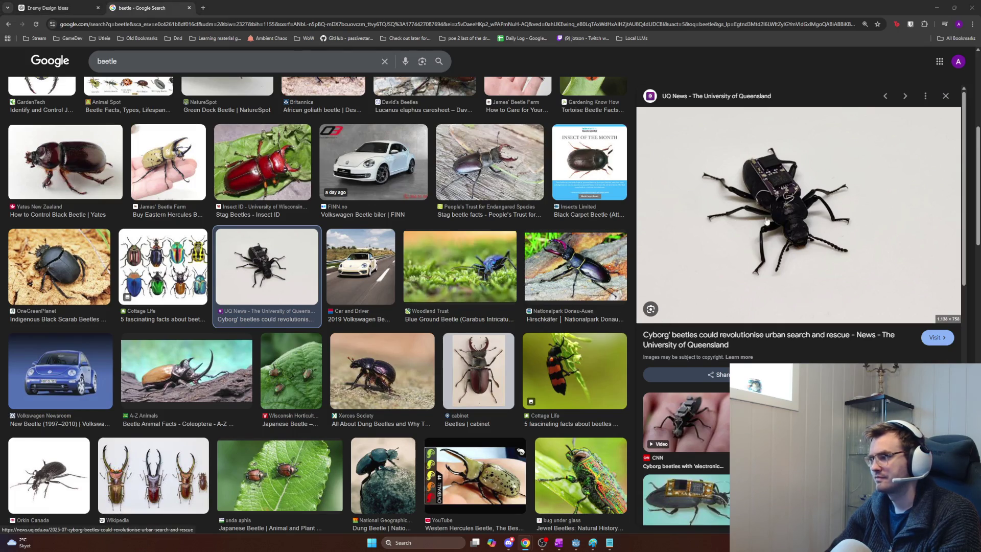
- Set the Leg cylinder's height to 0.75, refocus on it, and compare with the beetle photo
key(alt+Tab)
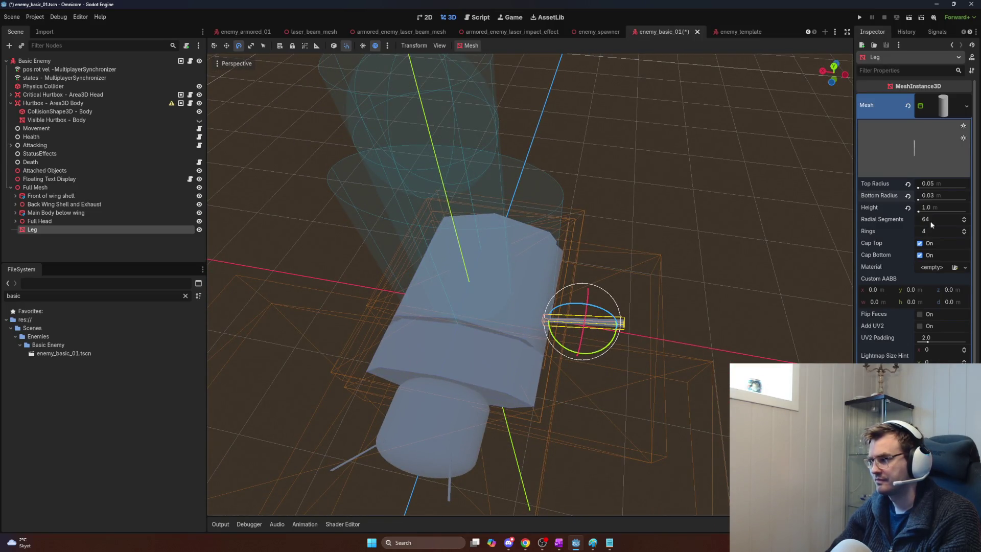
click(936, 207)
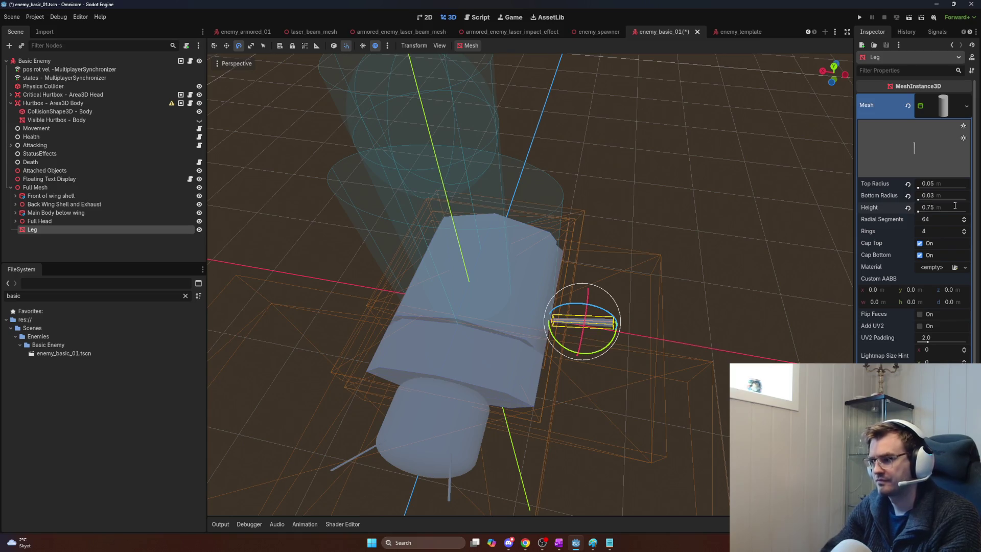
key(w)
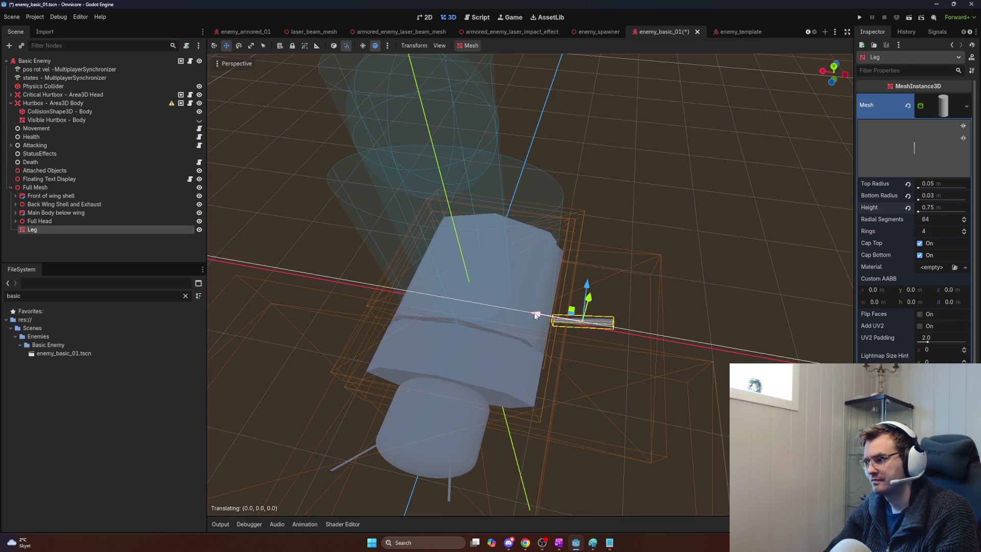
key(f)
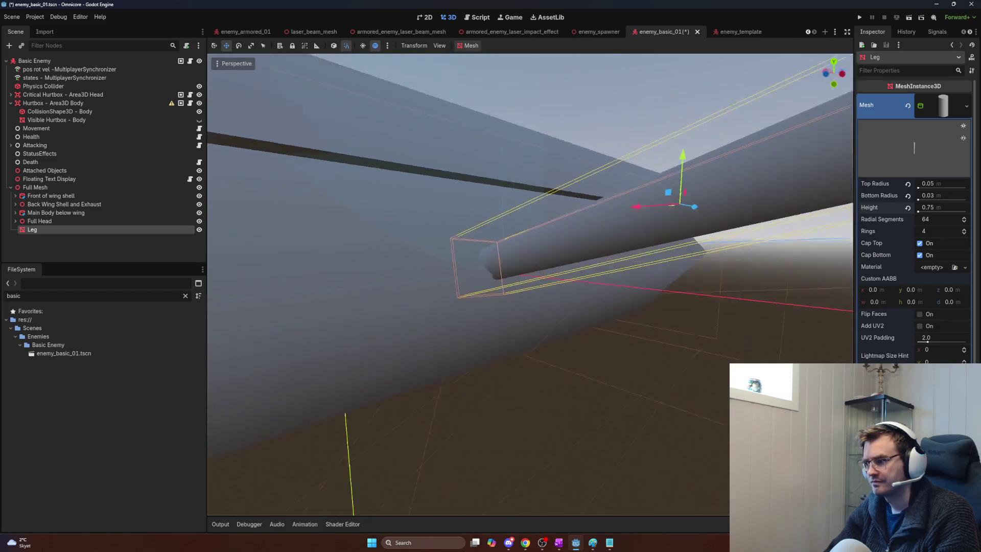
key(alt+Tab)
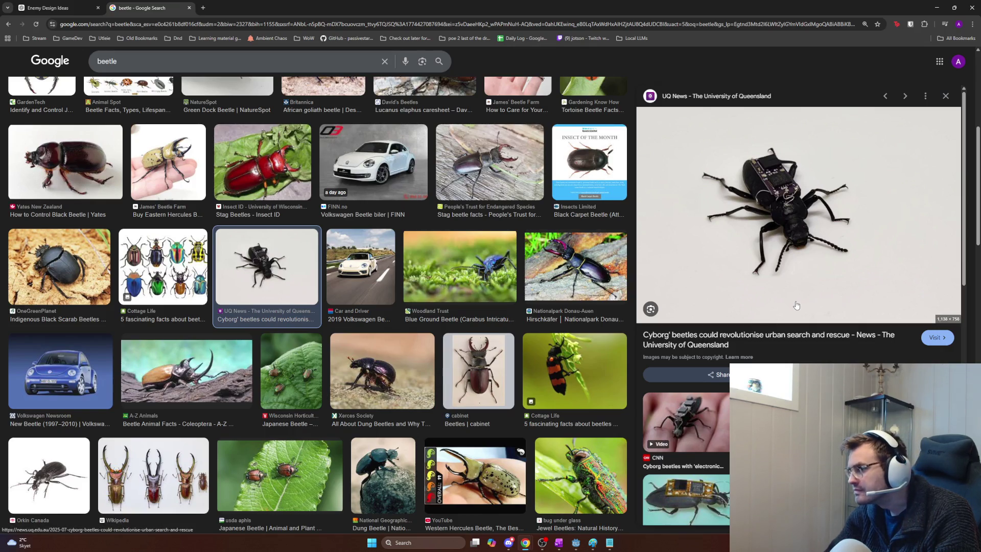
key(alt+Tab)
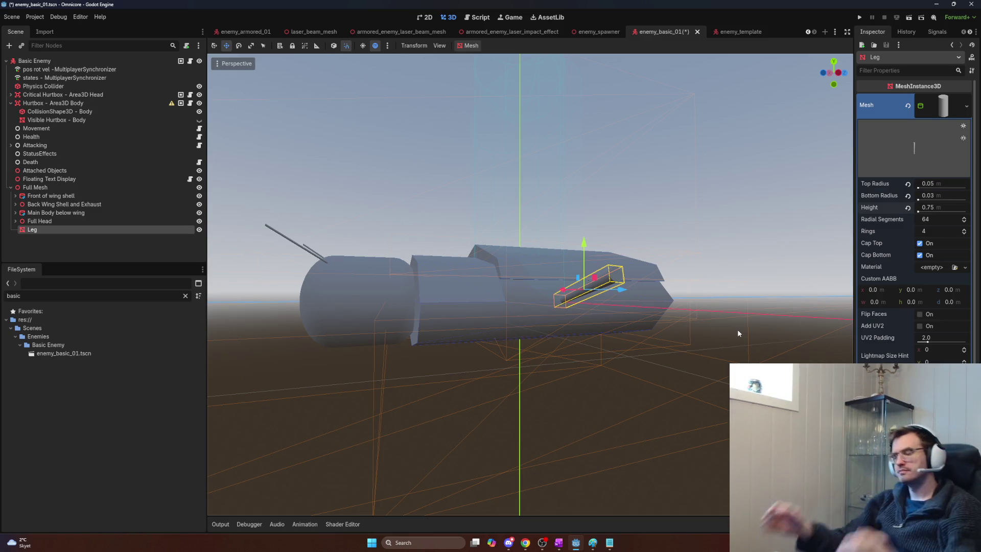
- Duplicate the Leg as Leg2 and tilt it about 60 degrees
scroll(670, 291, up, 6)
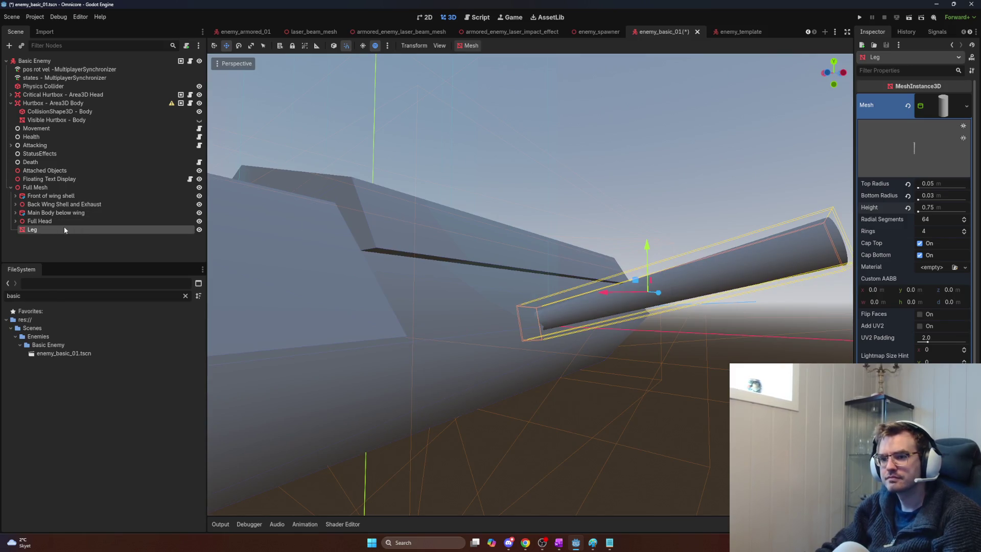
key(ctrl+d)
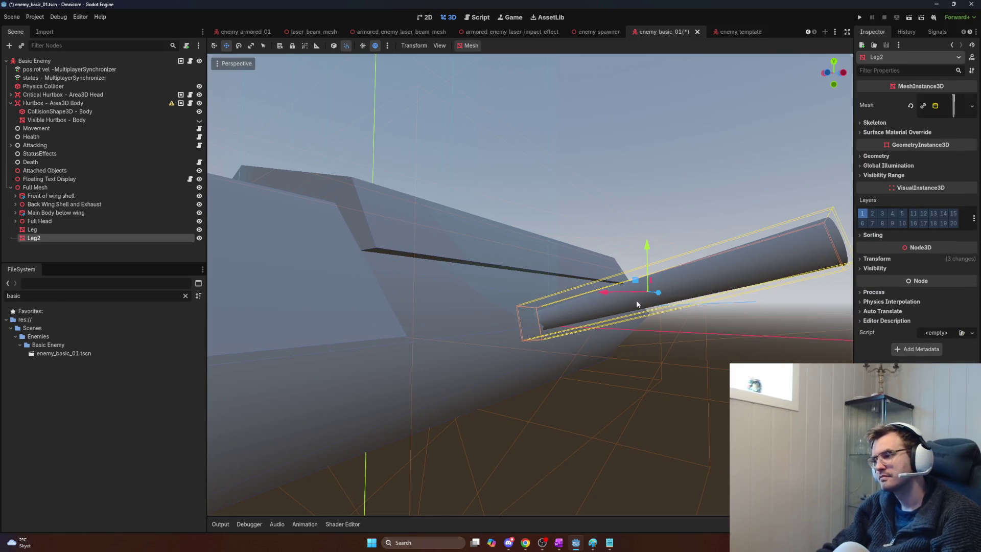
key(r)
key(e)
key(w)
key(e)
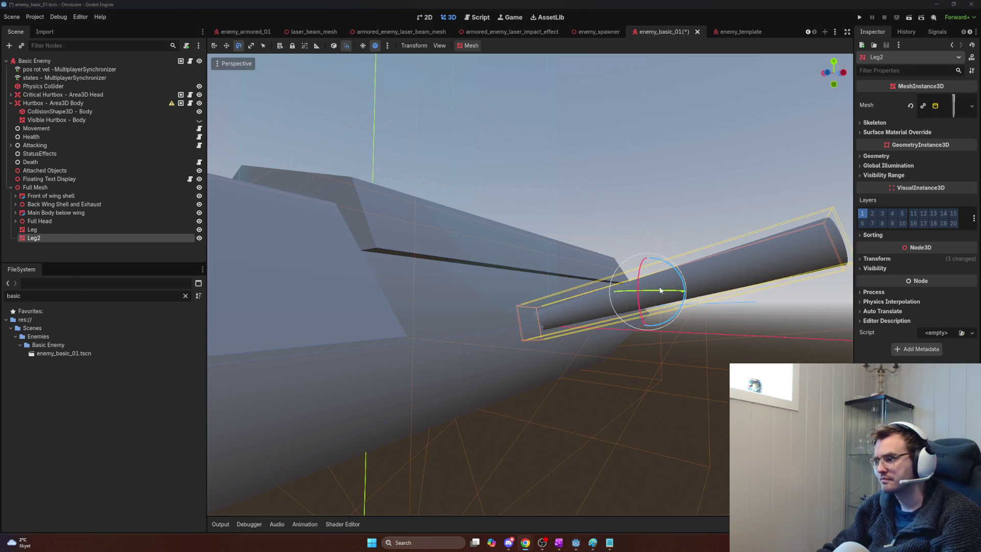
key(alt+Tab)
key(alt+Tab)
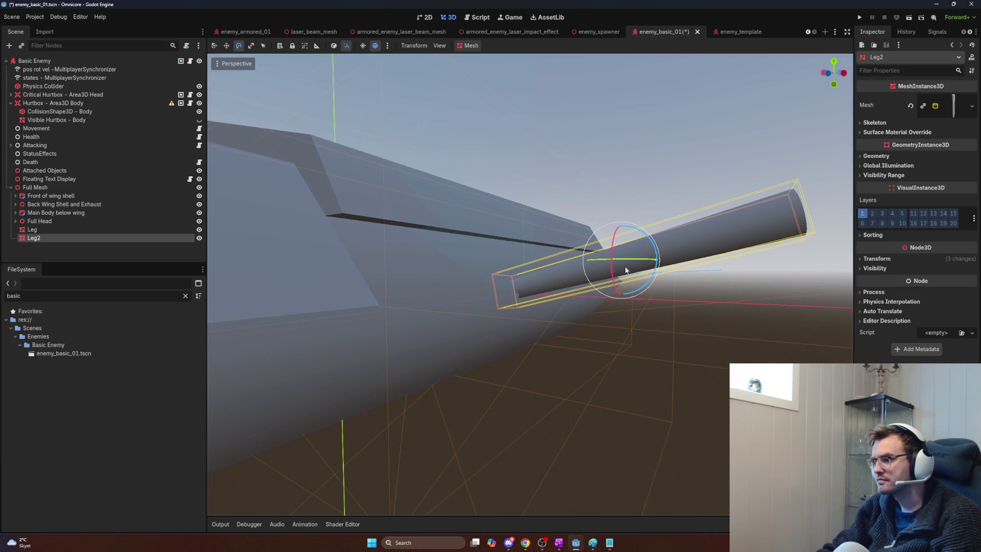
drag(645, 250, 664, 278)
- Shift Leg2 along X and lower it along Y
key(w)
drag(577, 261, 842, 265)
key(f)
drag(558, 198, 556, 234)
drag(567, 289, 572, 305)
scroll(572, 305, down, 5)
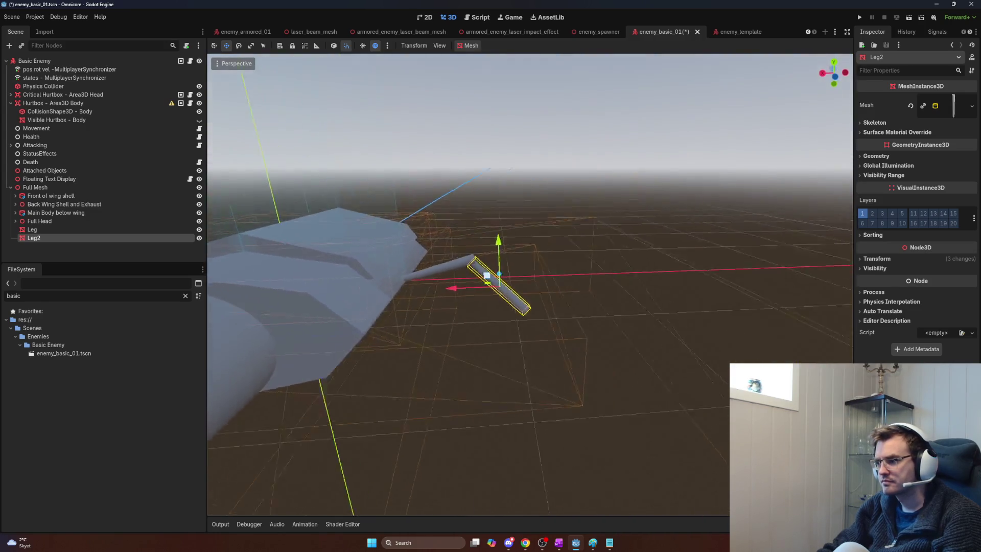
- Tilt Leg2 steeper downward and align it with the Leg's outer end
key(e)
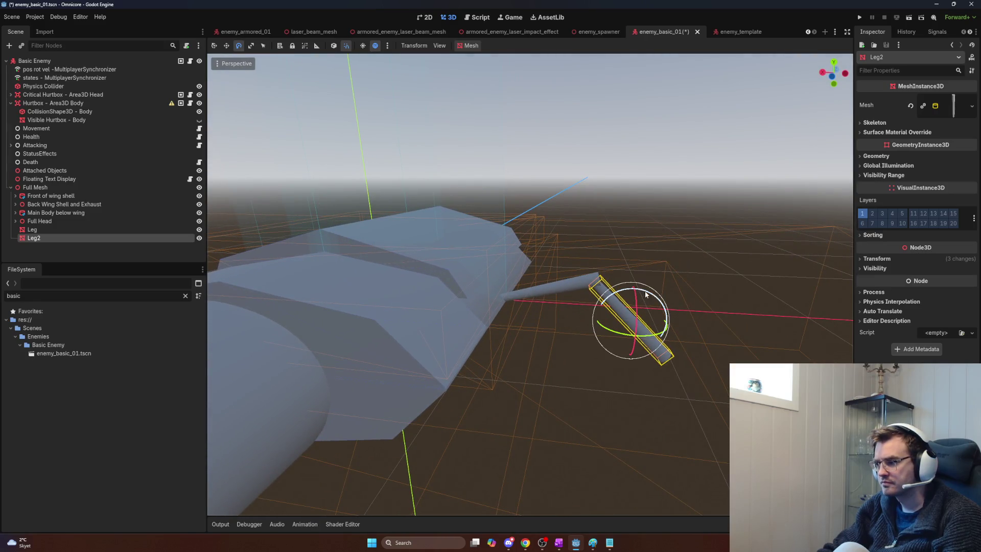
drag(646, 294, 645, 306)
key(w)
drag(590, 321, 575, 318)
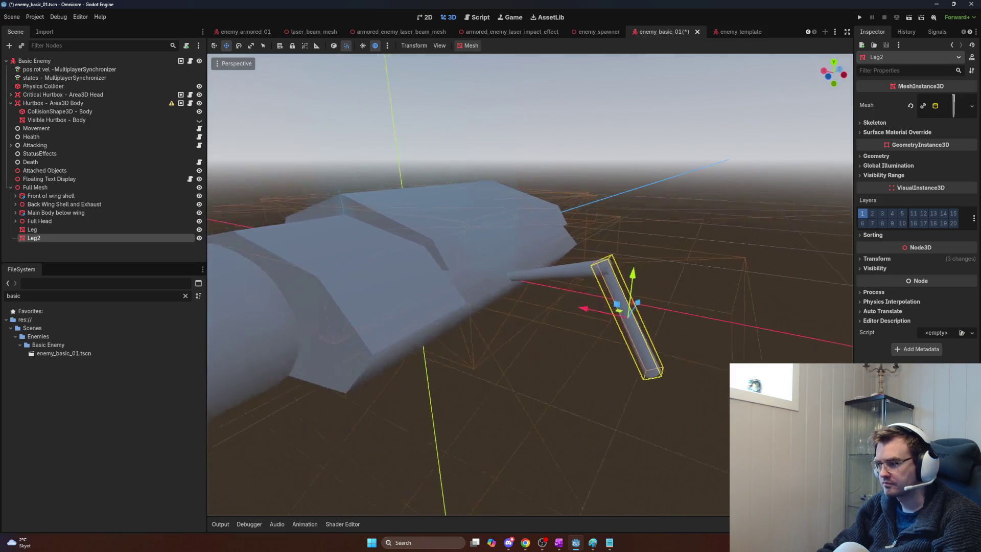
scroll(628, 317, up, 5)
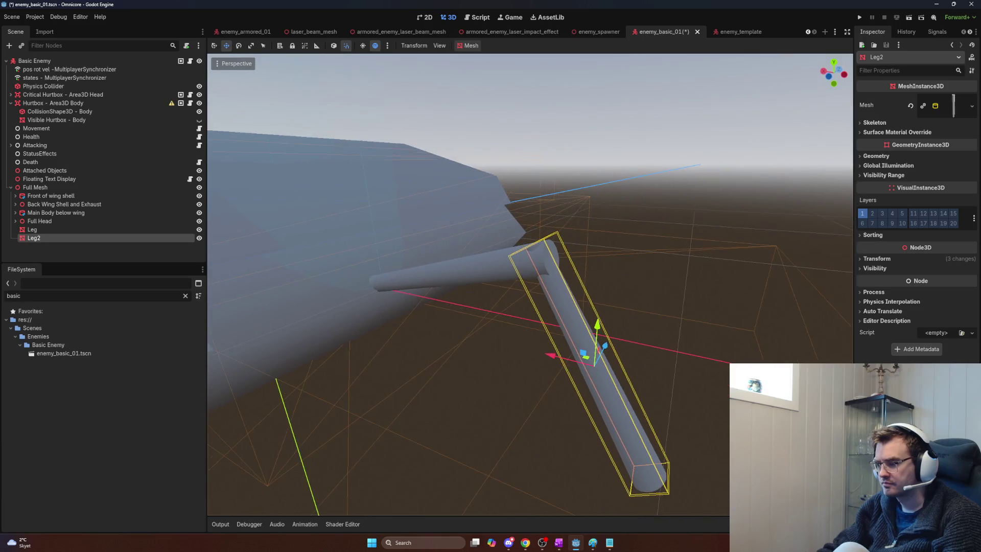
scroll(615, 326, down, 4)
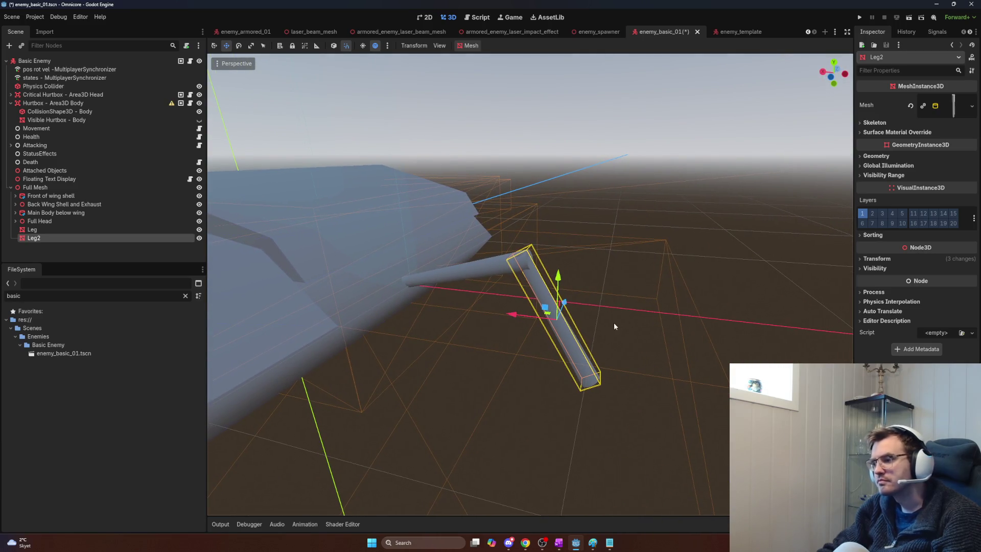
drag(526, 322, 531, 318)
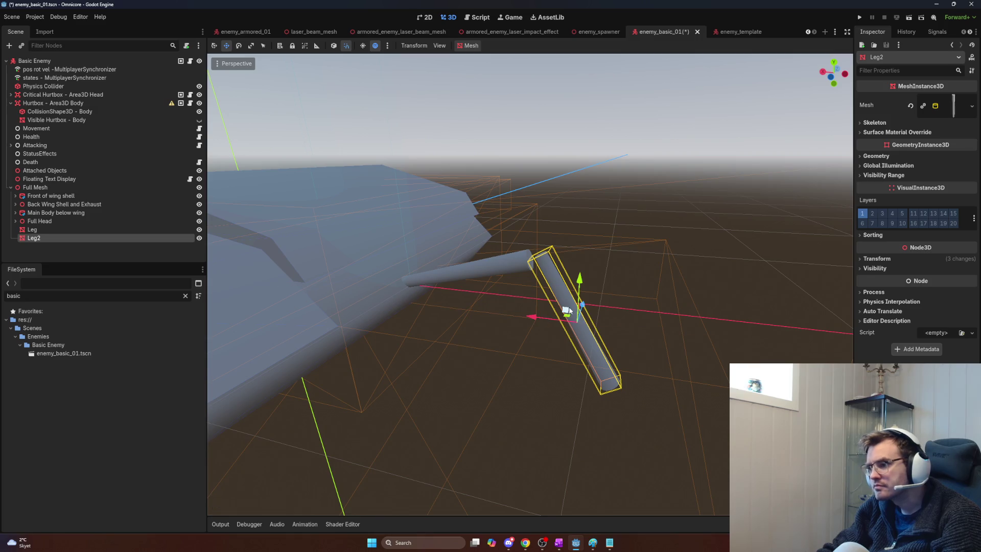
drag(583, 279, 580, 296)
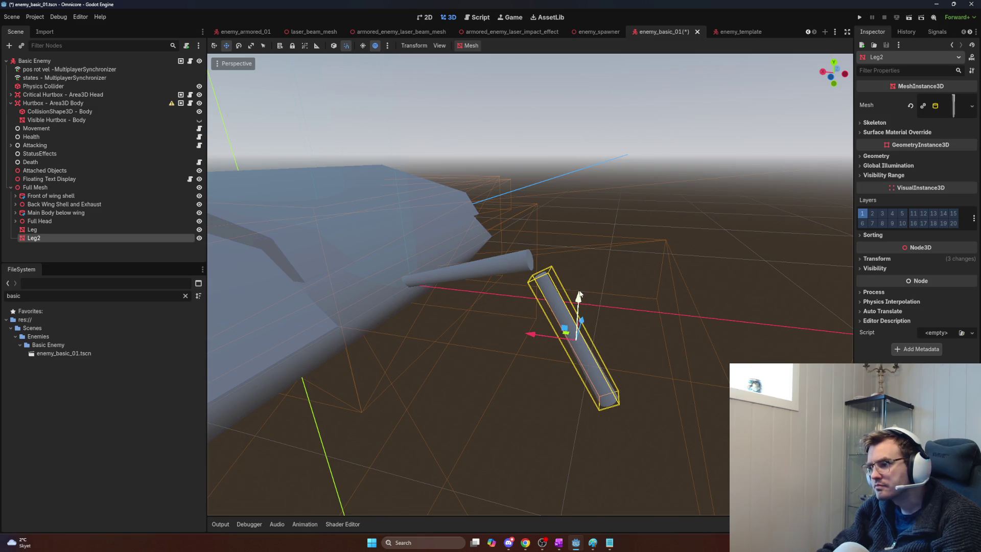
key(alt+Tab)
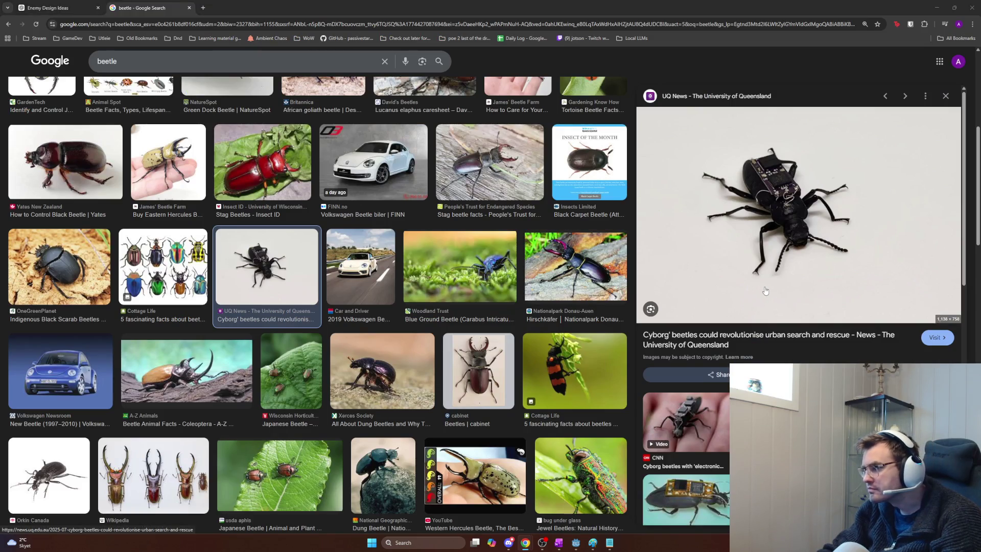
- Return from the beetle photo to the enemy ship scene in Godot
key(alt+Tab)
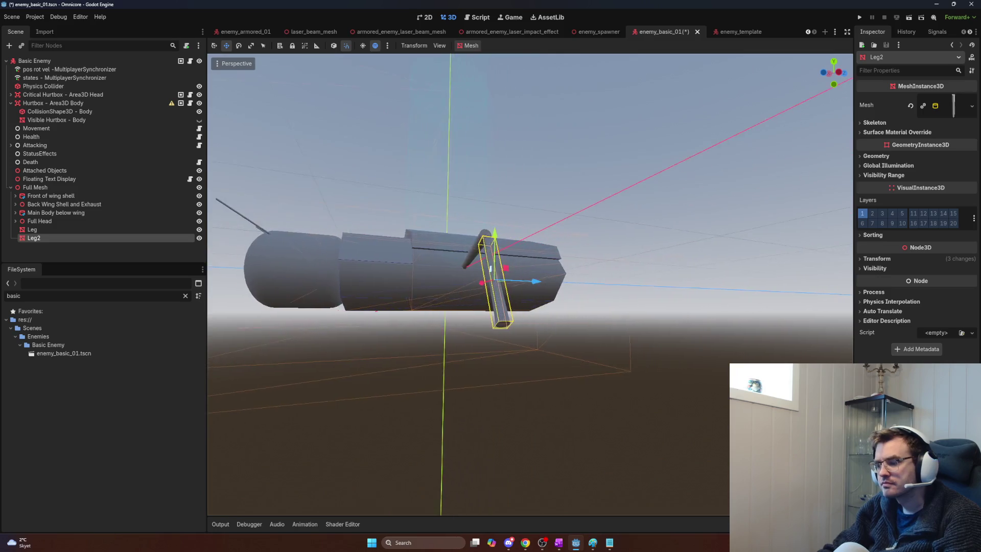
scroll(531, 285, up, 5)
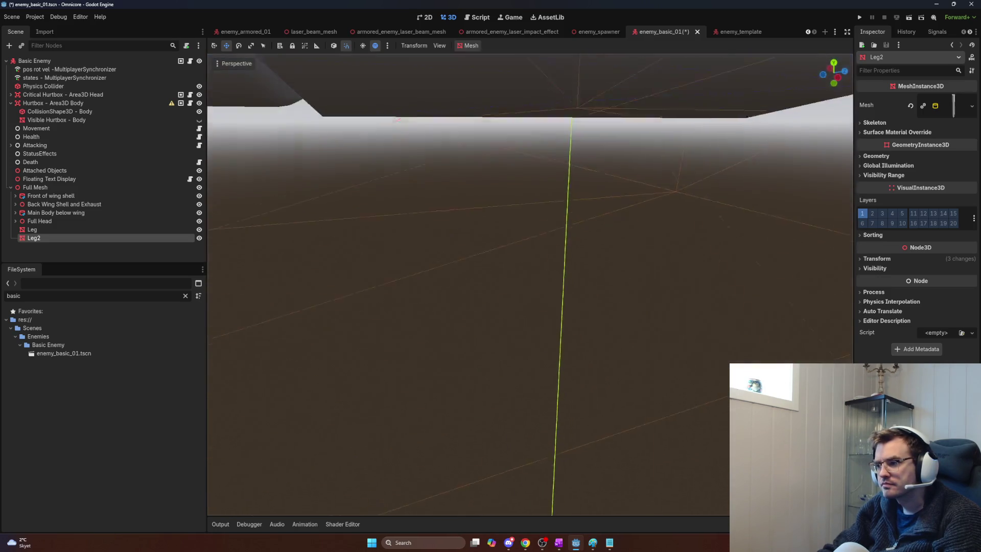
scroll(530, 285, down, 5)
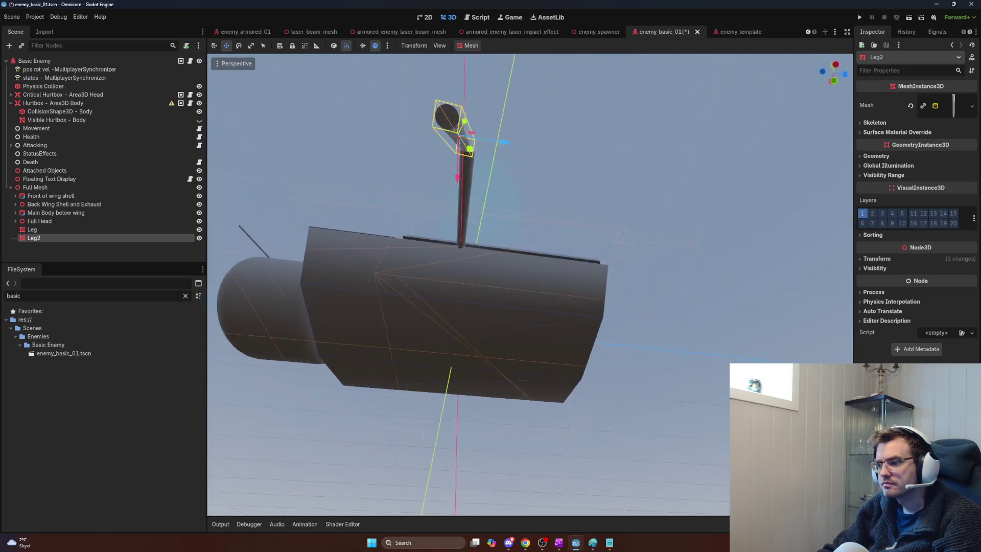
scroll(530, 284, up, 3)
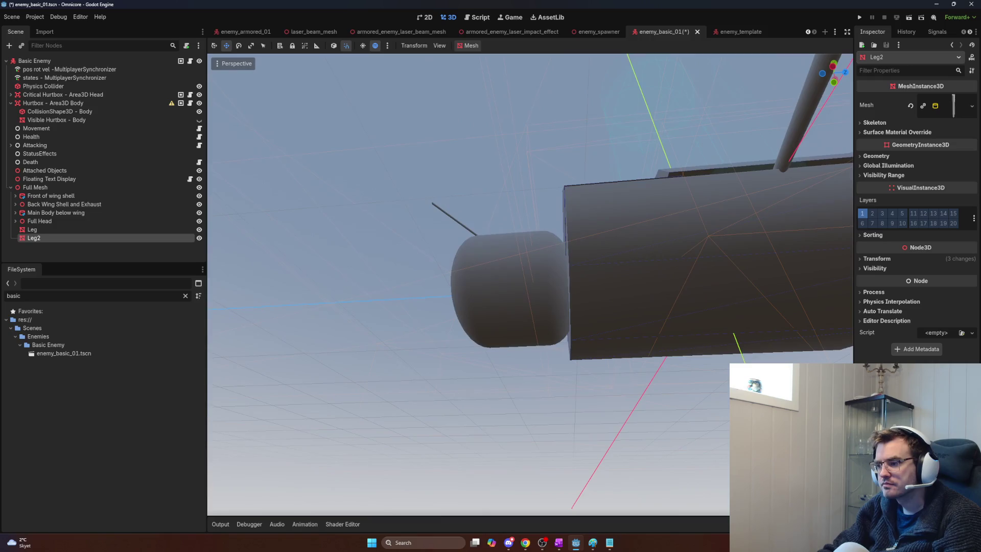
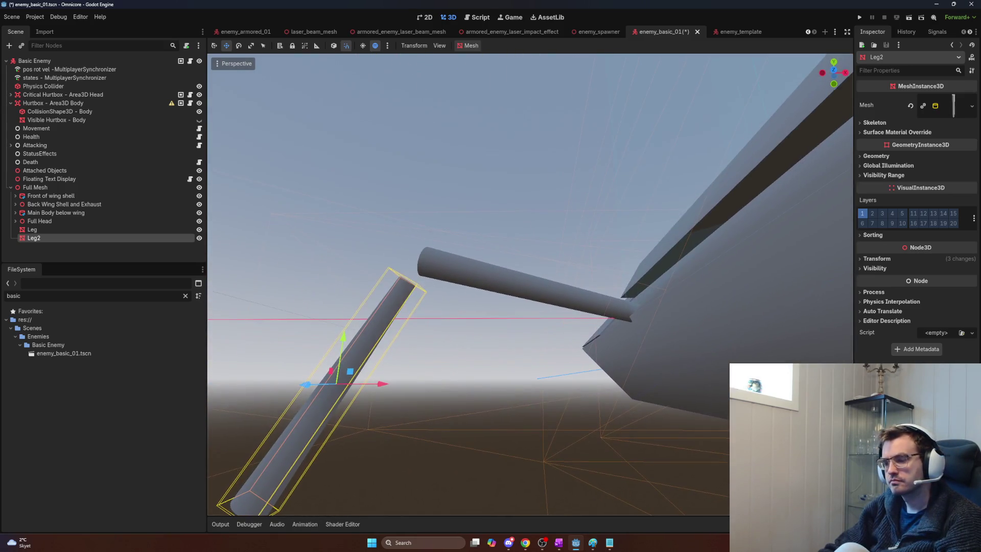
- Expand Leg2's cylinder mesh and set its top radius to 0.05
scroll(404, 367, down, 3)
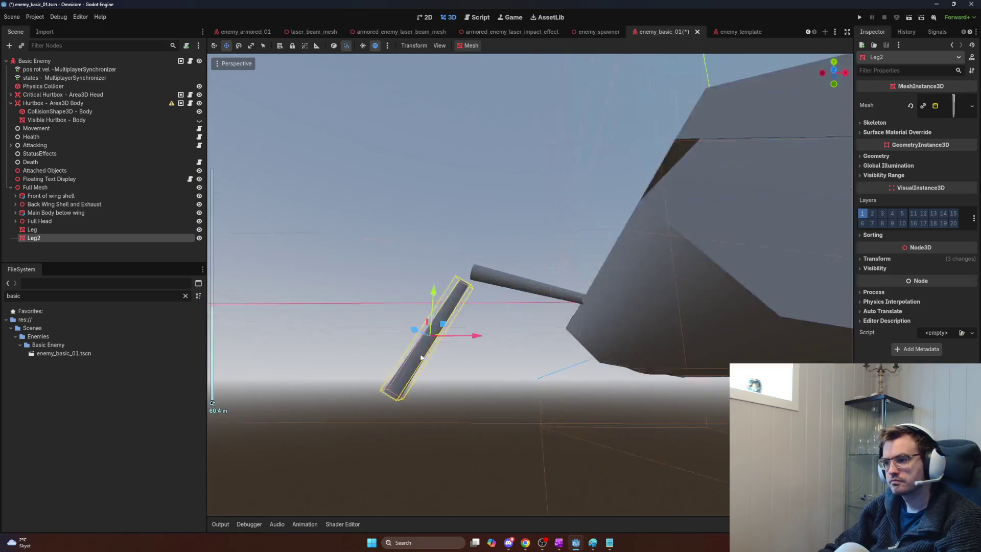
key(e)
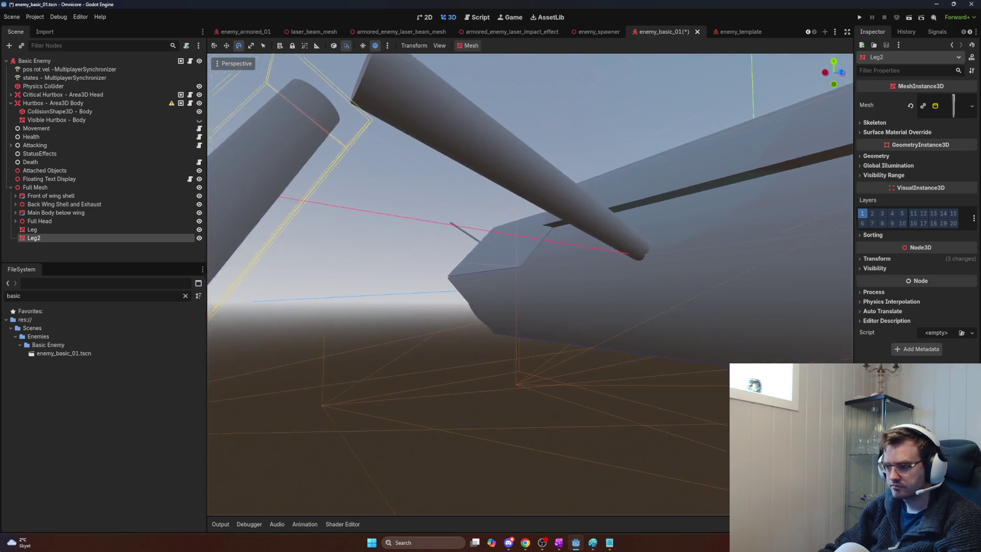
click(961, 106)
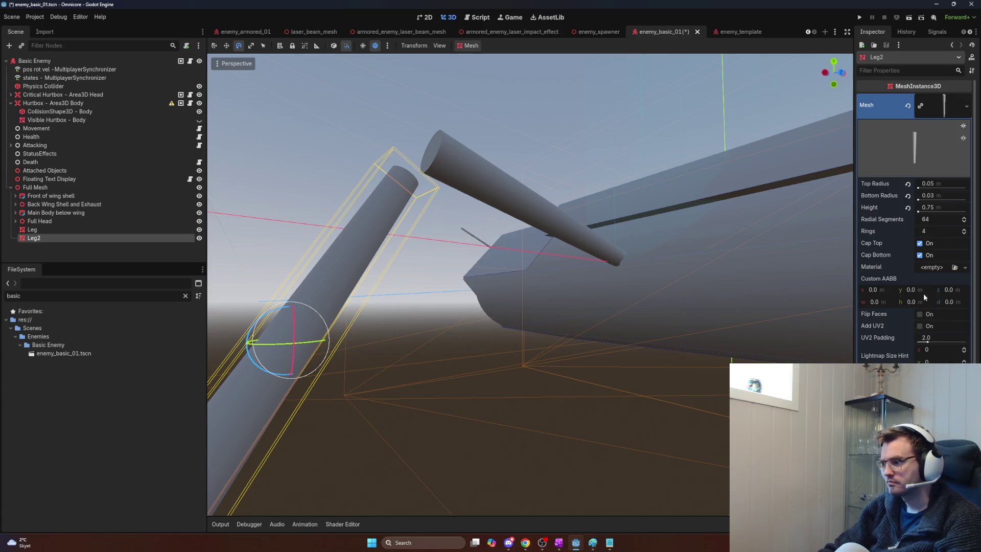
click(943, 180)
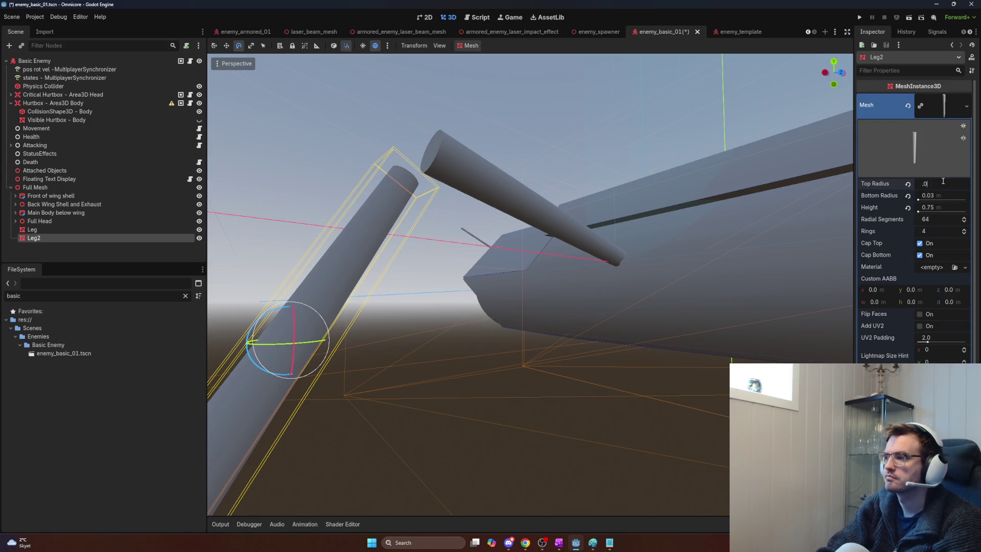
text(5)
key(Return)
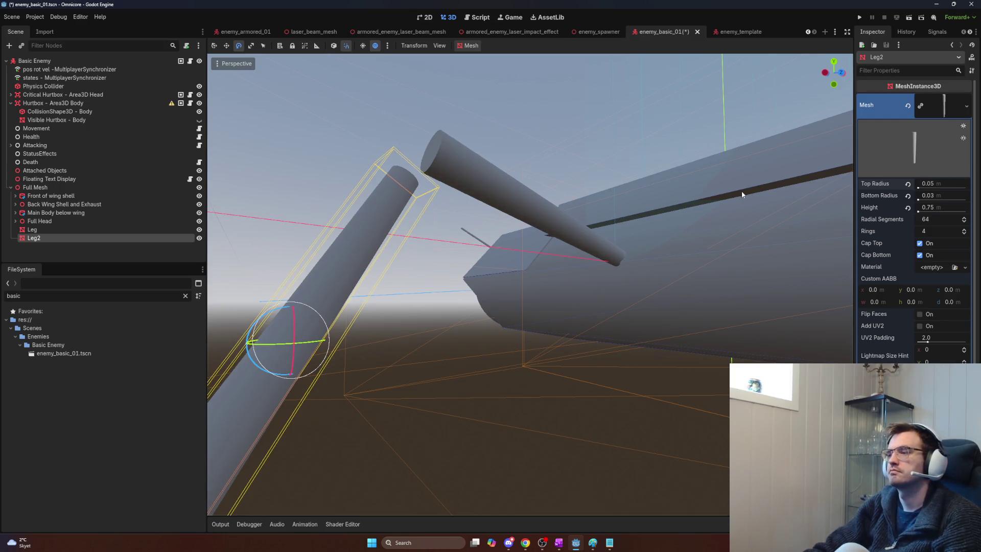
- Make Leg2's mesh unique and change its top radius to 0.03
right_click(933, 105)
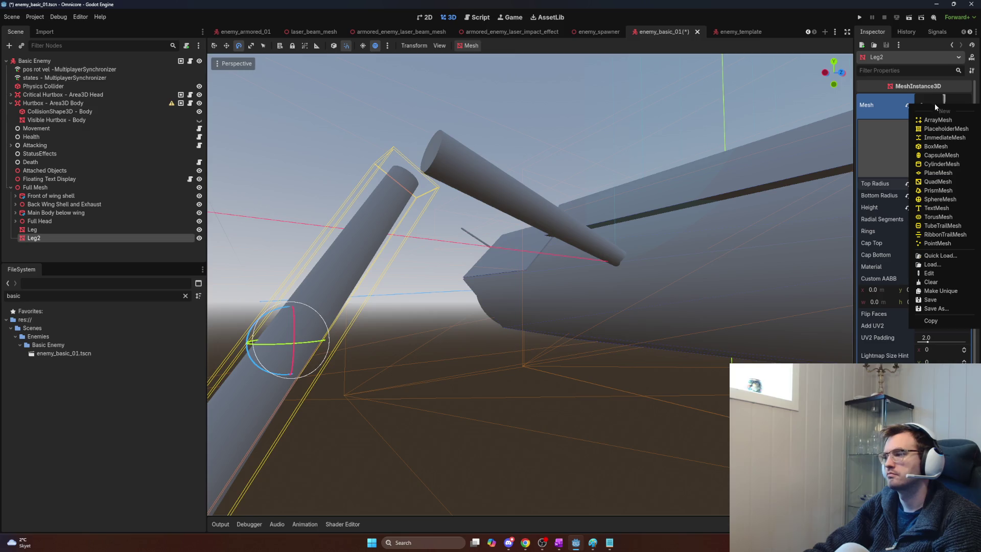
click(942, 293)
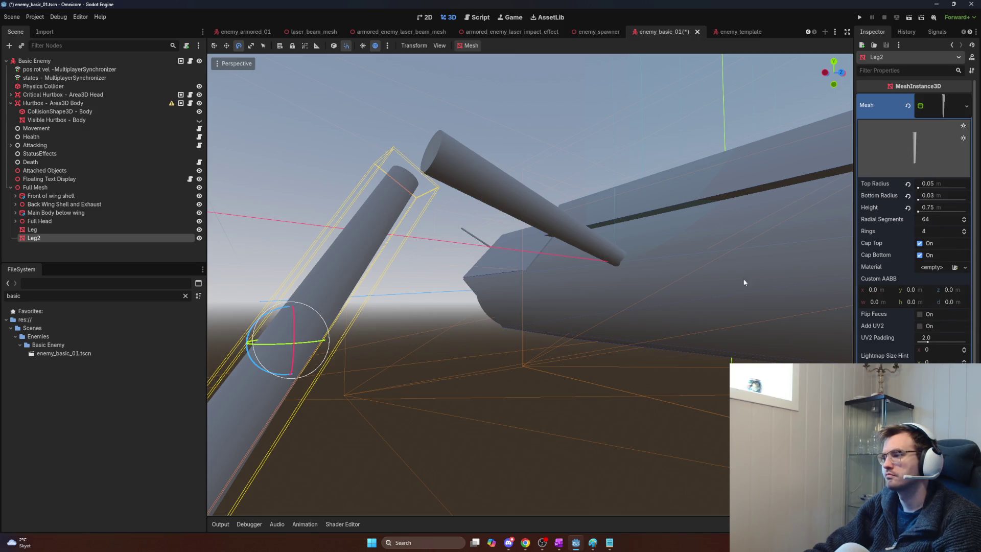
click(943, 196)
click(954, 183)
text(0.03)
key(Return)
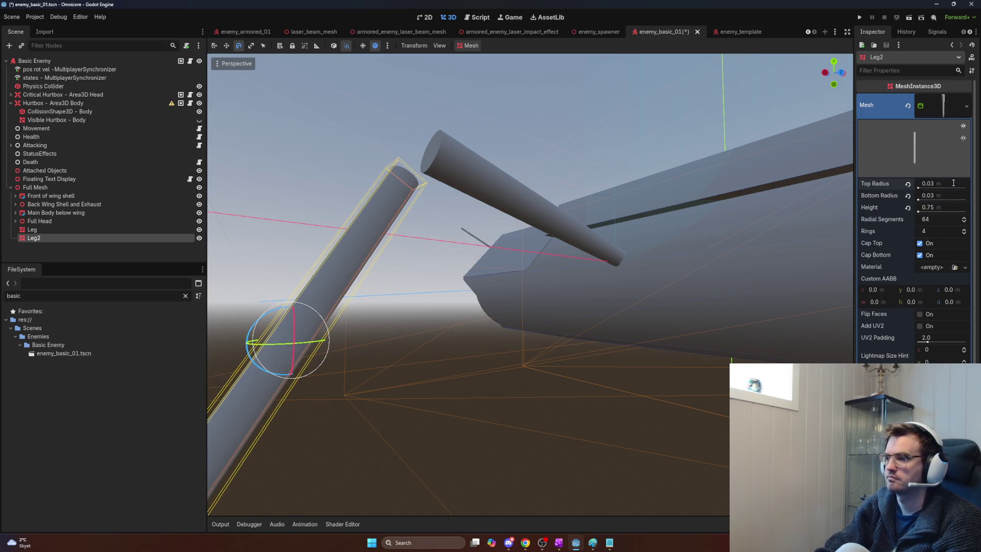
key(w)
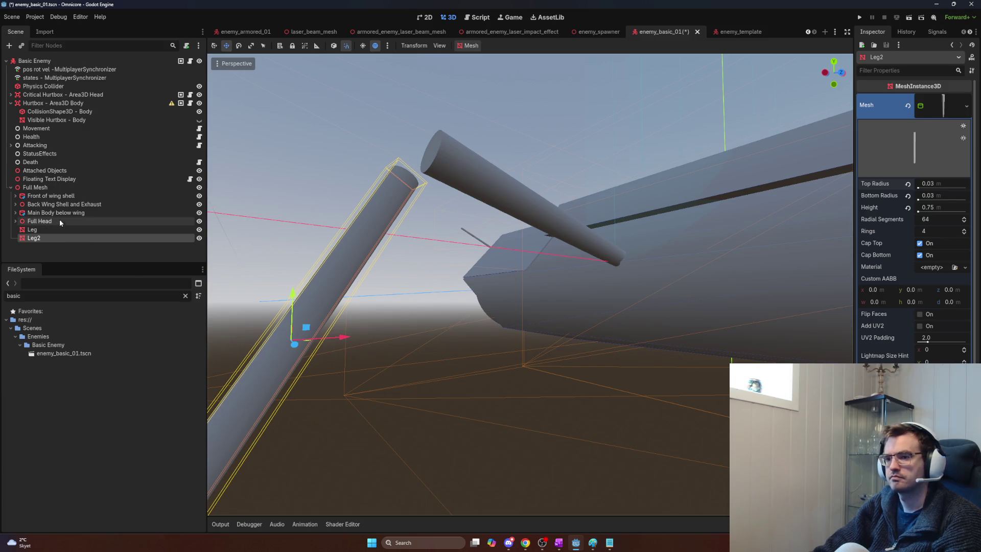
- Add a CSGSphere3D under Full Mesh and shift it along X
click(51, 189)
key(ctrl+a)
text(sphe)
key(Return)
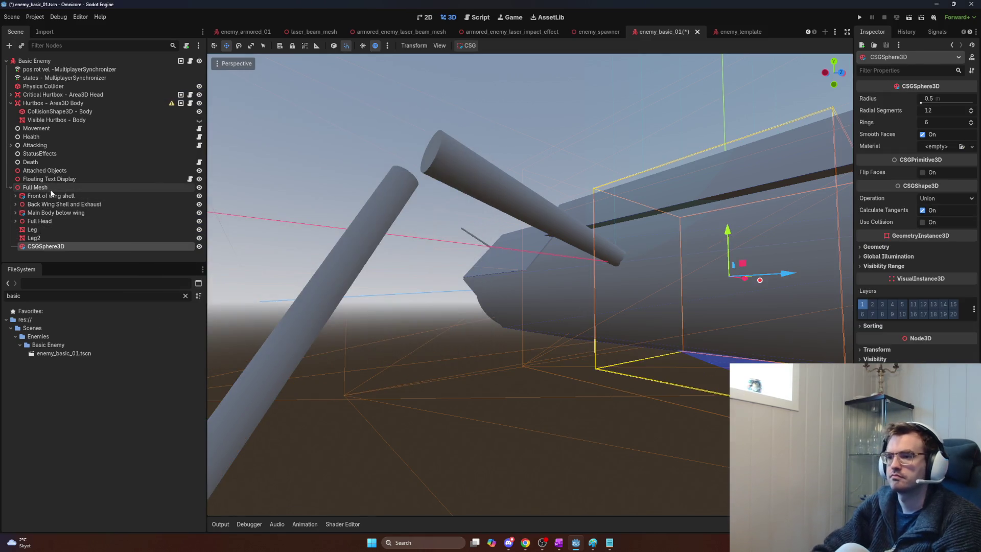
mouse_move(743, 282)
mouse_down()
mouse_move(501, 280)
mouse_move(554, 277)
mouse_up()
- Set the sphere's radius to 0.05, after first trying 0.1
click(935, 99)
text(0.1)
key(Return)
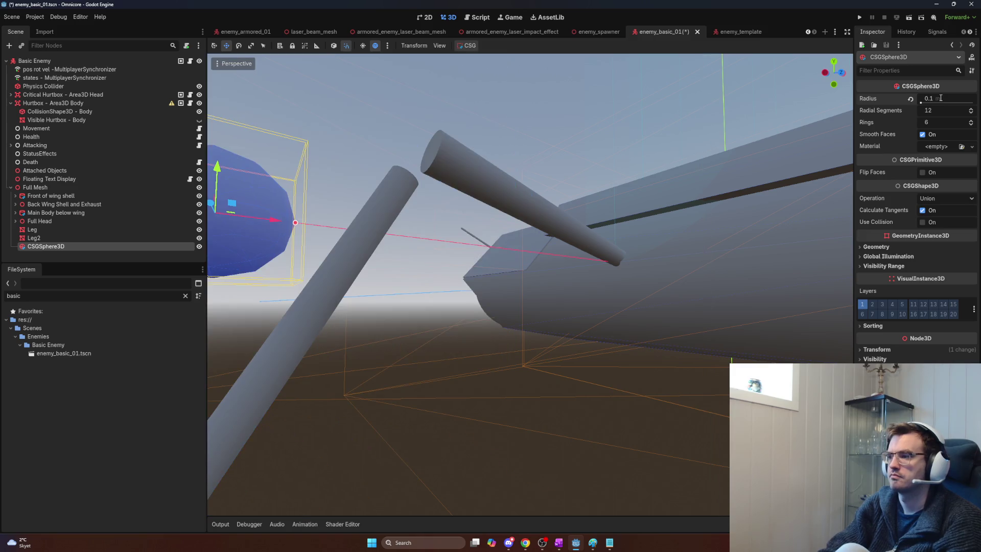
key(BackSpace)
text(5)
key(Return)
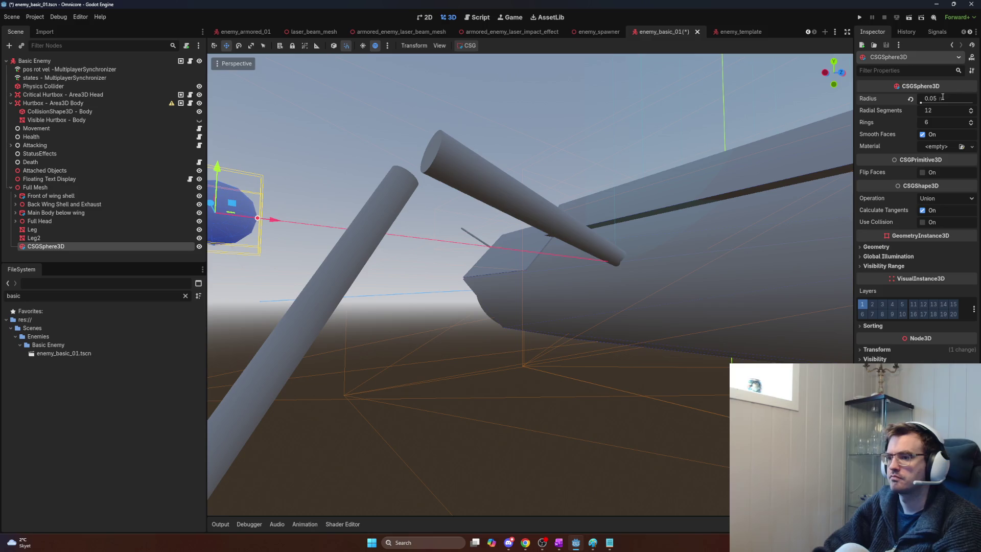
- Place the sphere at the joint between the leg pieces, then select and move Leg2
drag(277, 226, 457, 249)
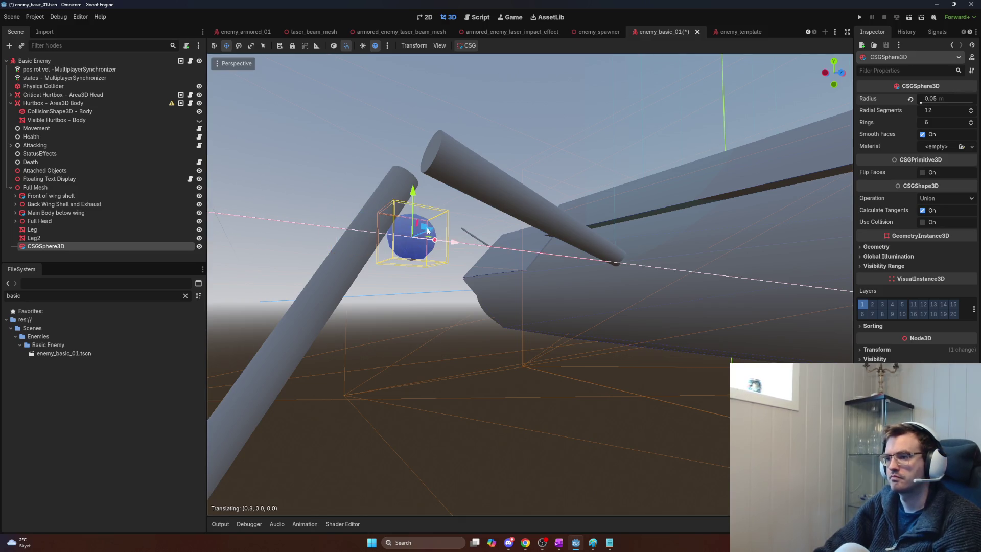
drag(413, 190, 413, 69)
click(55, 238)
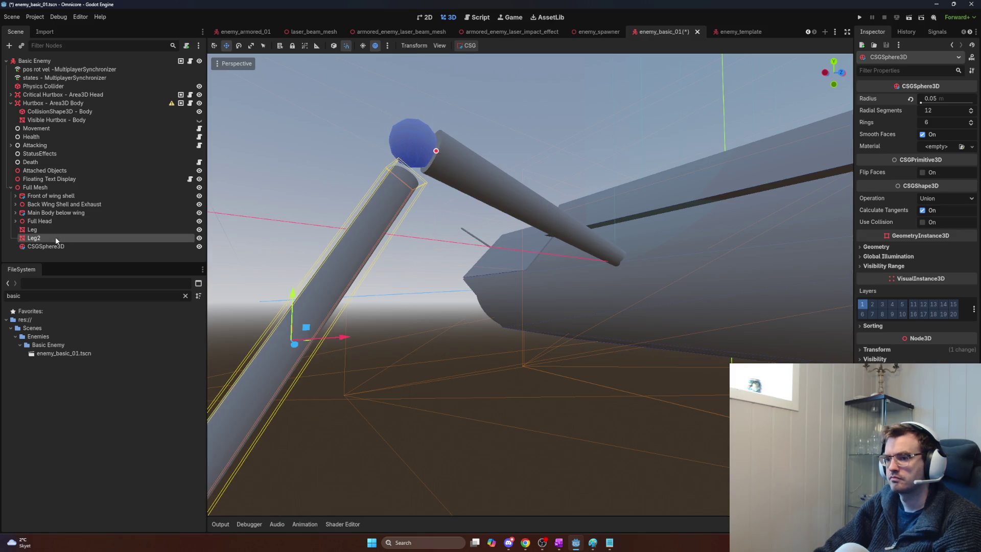
drag(299, 296, 292, 260)
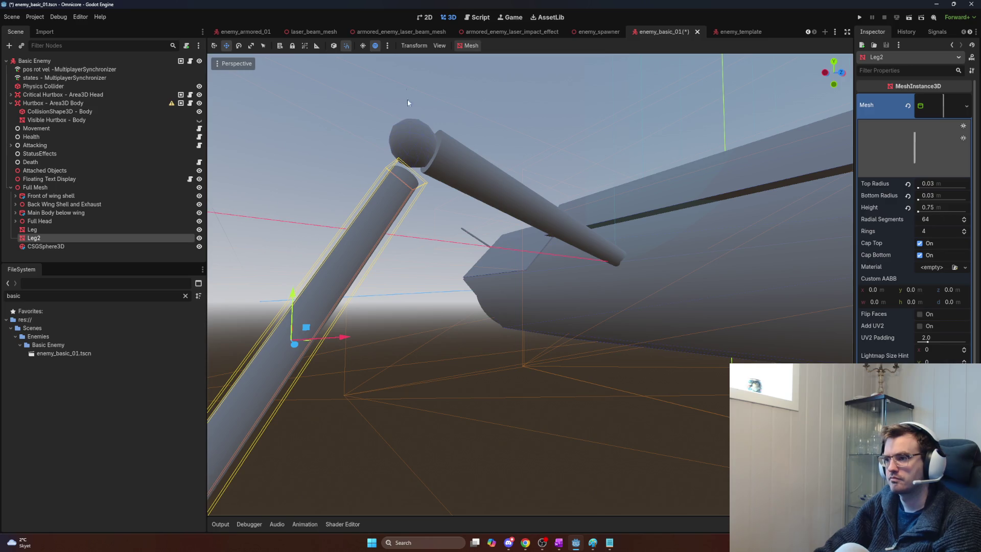
- Raise Leg2 to the joint ball and give it a 0.05 top radius
drag(300, 295, 296, 271)
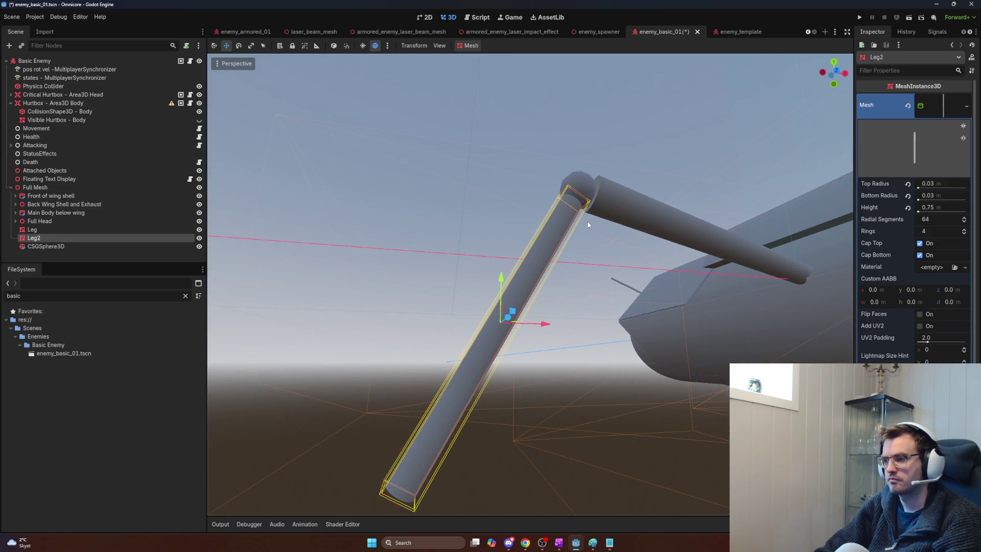
click(944, 185)
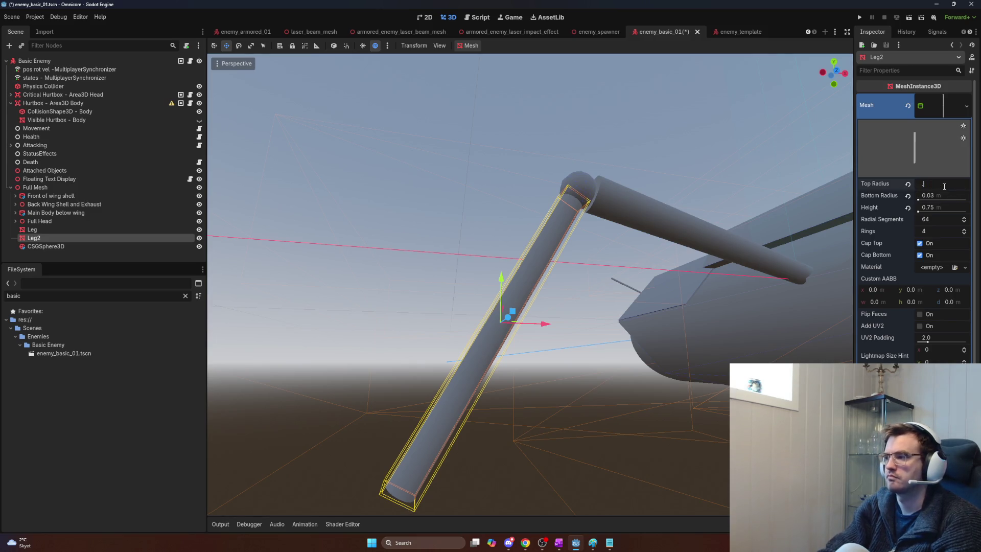
text(0.05)
key(Return)
key(ctrl+z)
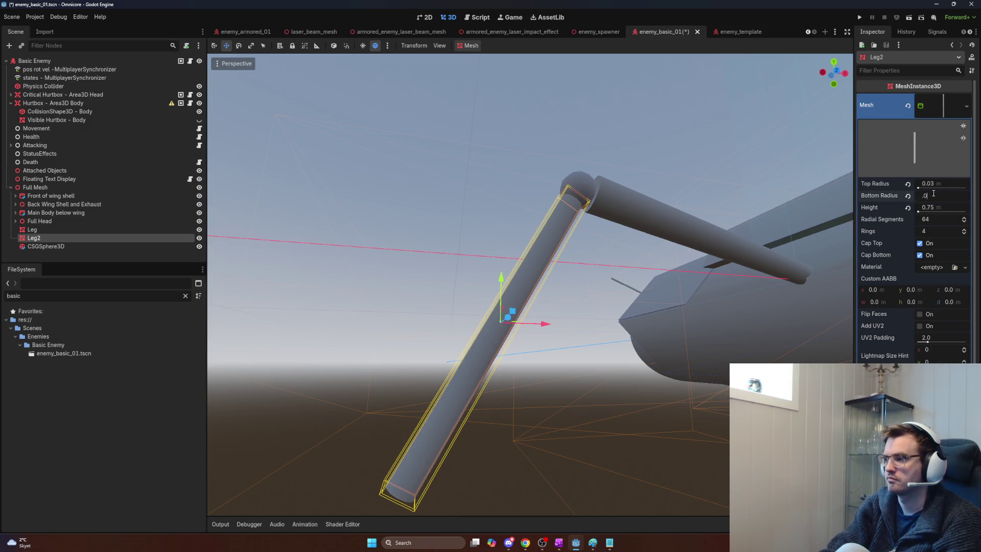
text(5)
key(Return)
key(ctrl+z)
click(940, 183)
key(BackSpace)
key(Return)
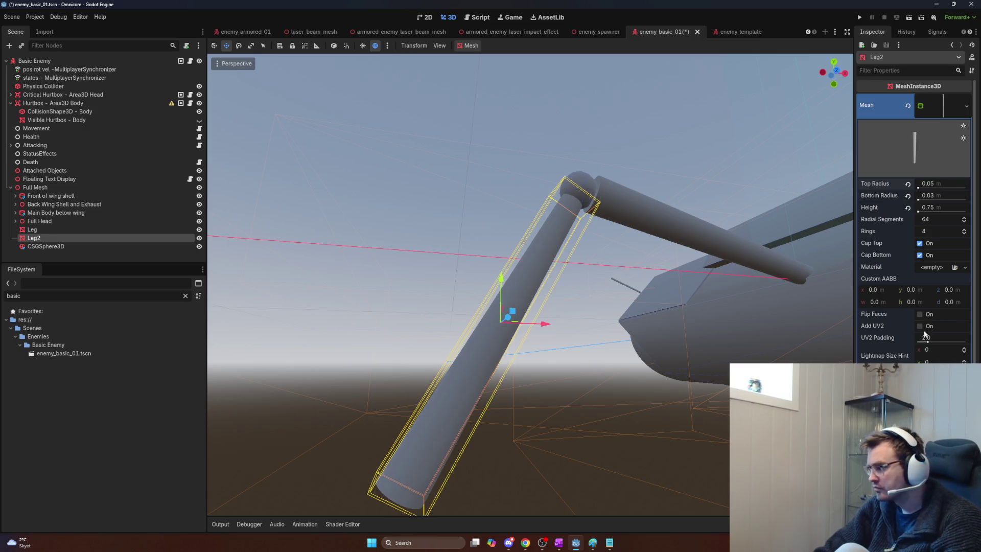
- Flip Leg2 end over end by about 180°
scroll(914, 230, down, 3)
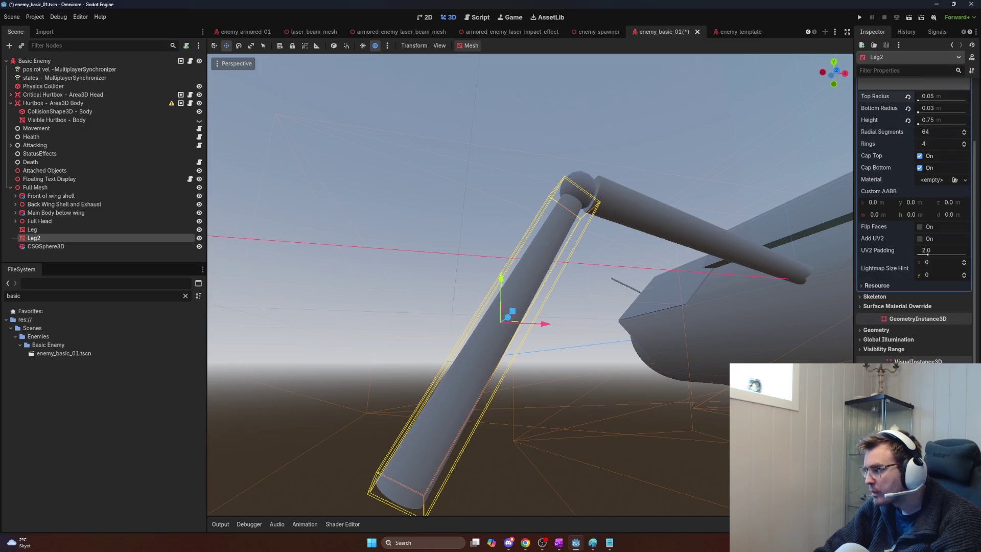
scroll(915, 220, down, 2)
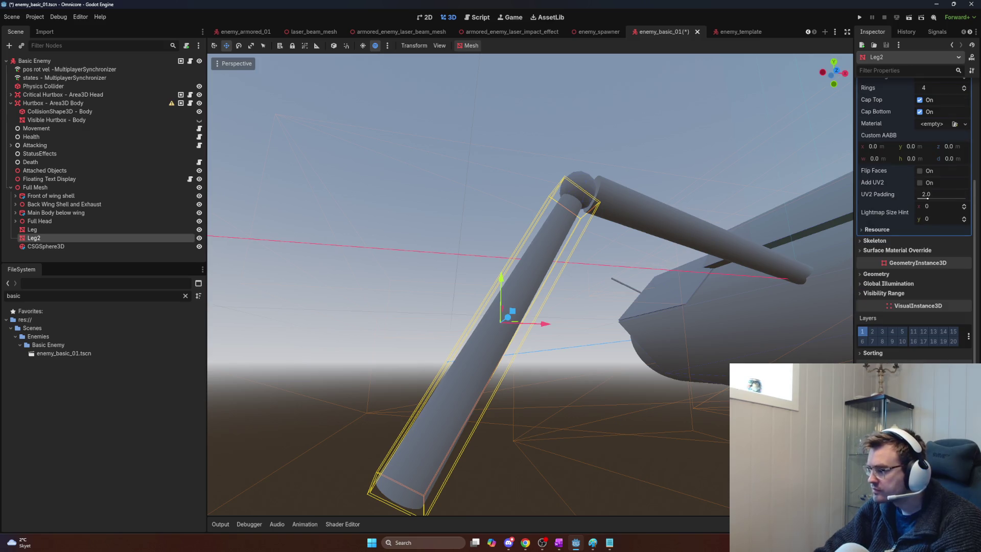
key(e)
mouse_move(470, 336)
mouse_down()
mouse_move(531, 358)
mouse_move(573, 290)
mouse_move(581, 297)
mouse_up()
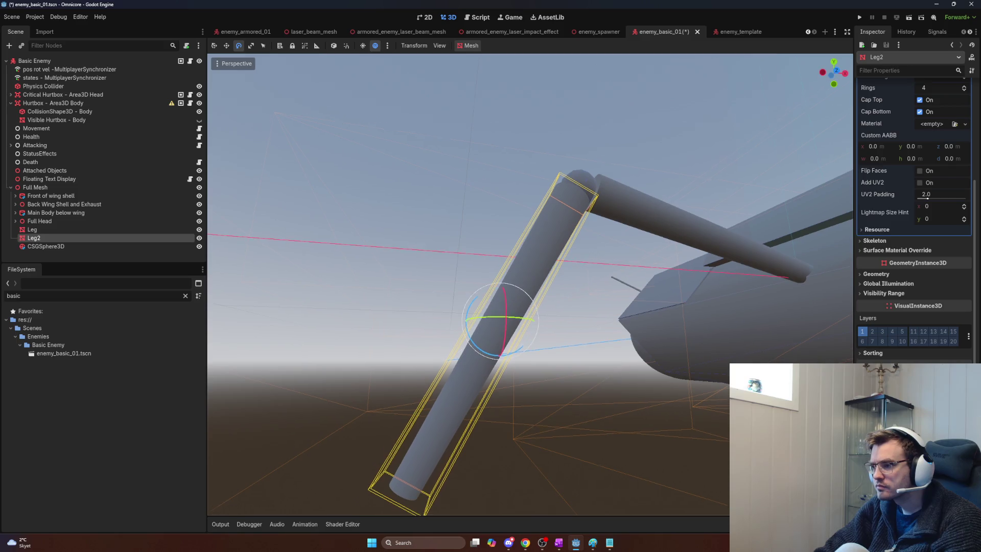
scroll(582, 297, up, 5)
scroll(581, 297, down, 5)
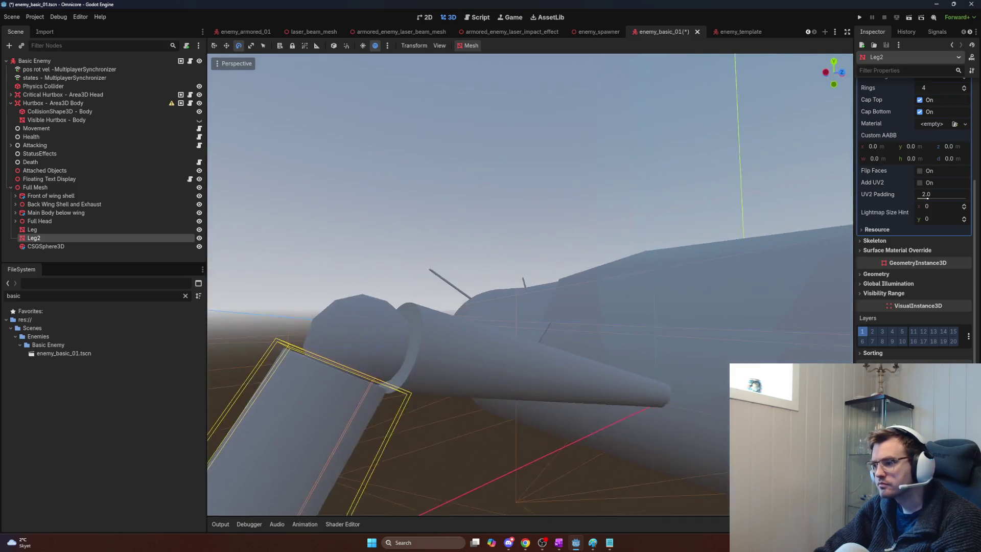
scroll(513, 389, down, 3)
- Nudge Leg2 along Y and X so its upper end meets the joint
key(w)
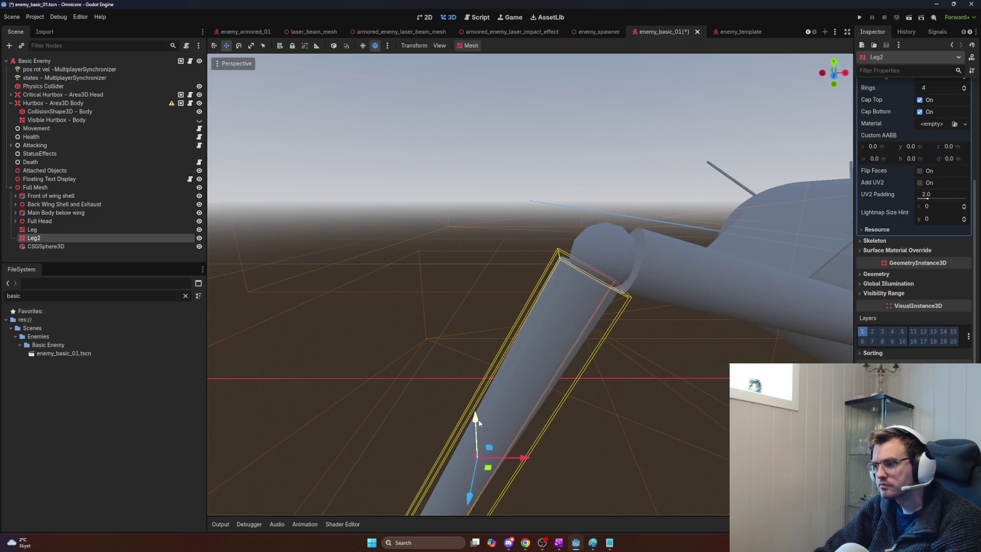
drag(479, 422, 476, 427)
drag(524, 463, 522, 465)
scroll(522, 465, down, 3)
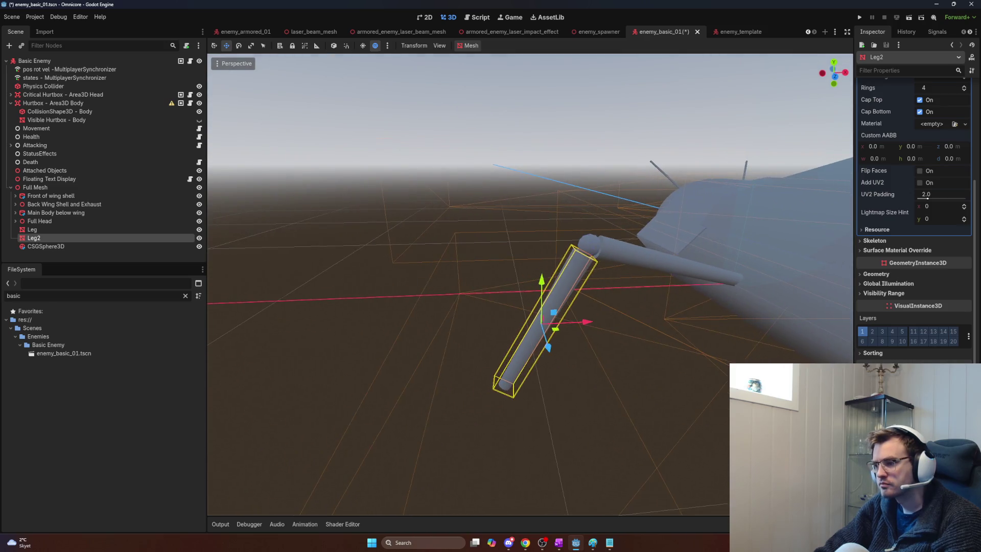
scroll(530, 284, up, 5)
drag(531, 284, 575, 238)
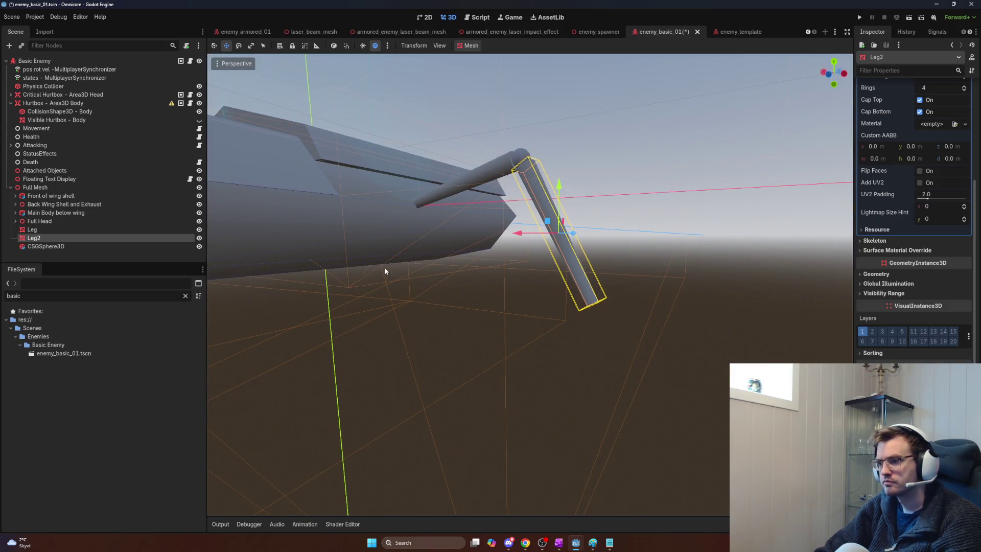
- Add a Node3D under Full Mesh named Full Leg
click(65, 230)
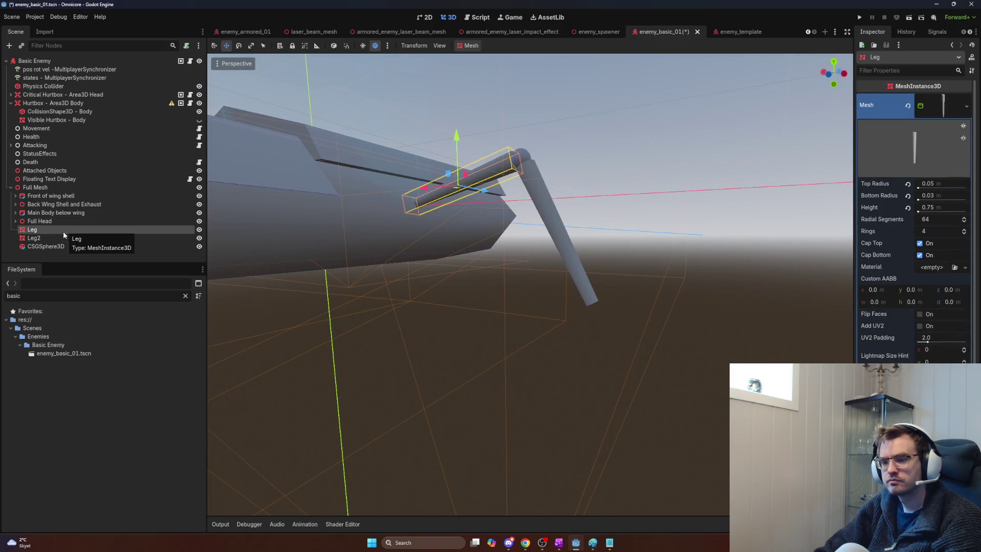
click(42, 188)
key(ctrl+a)
text(node3d)
key(Return)
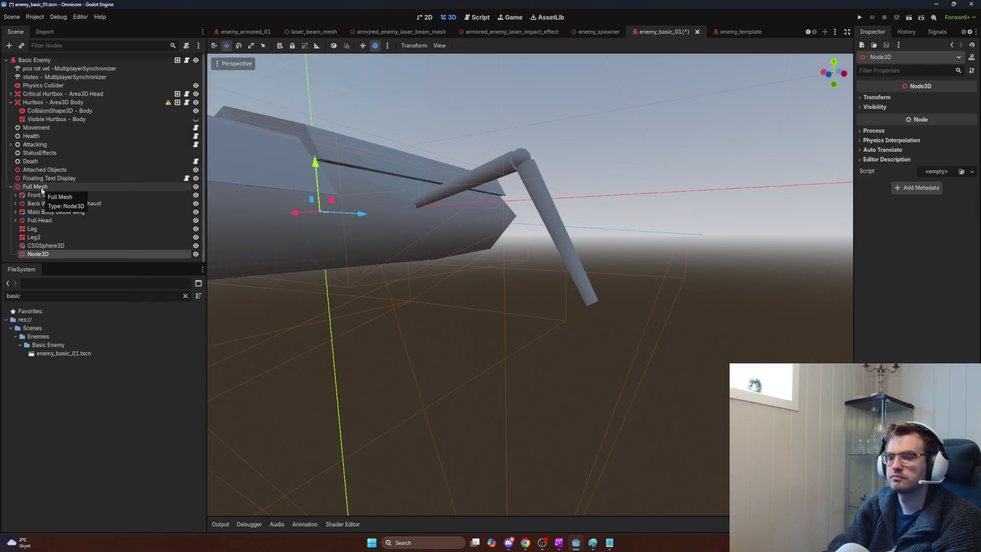
key(F2)
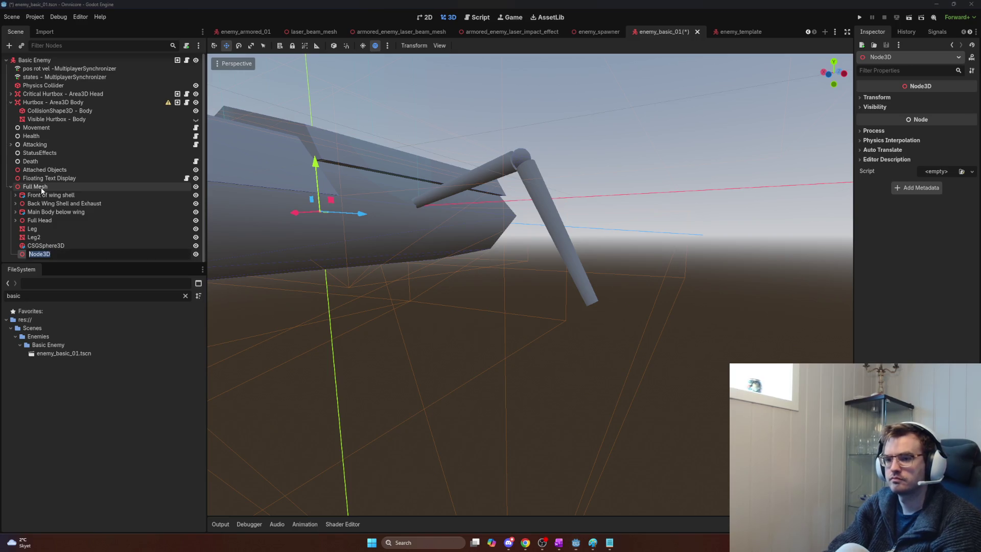
text(Full Leg)
key(Return)
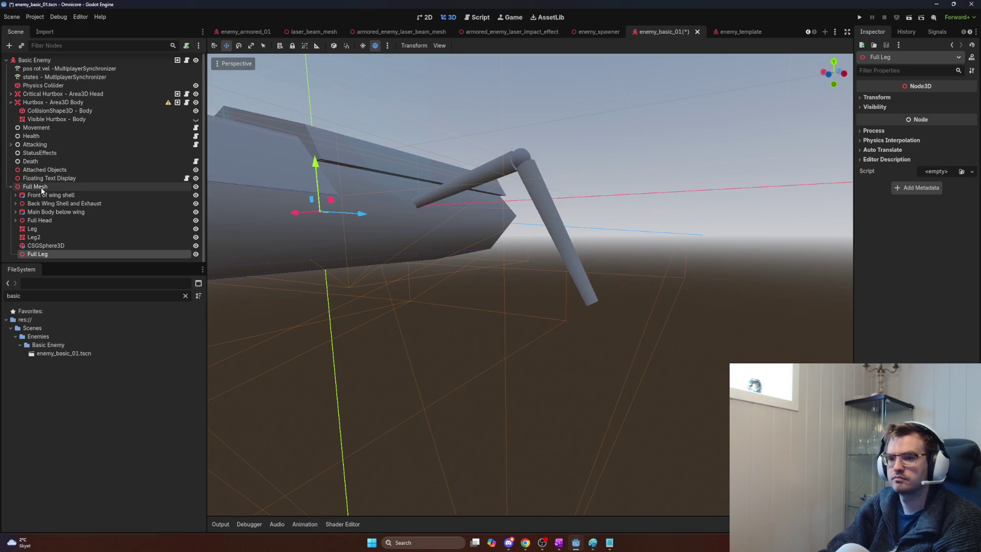
- Rename the two leg pieces Upper leg and Bottom Leg
click(98, 230)
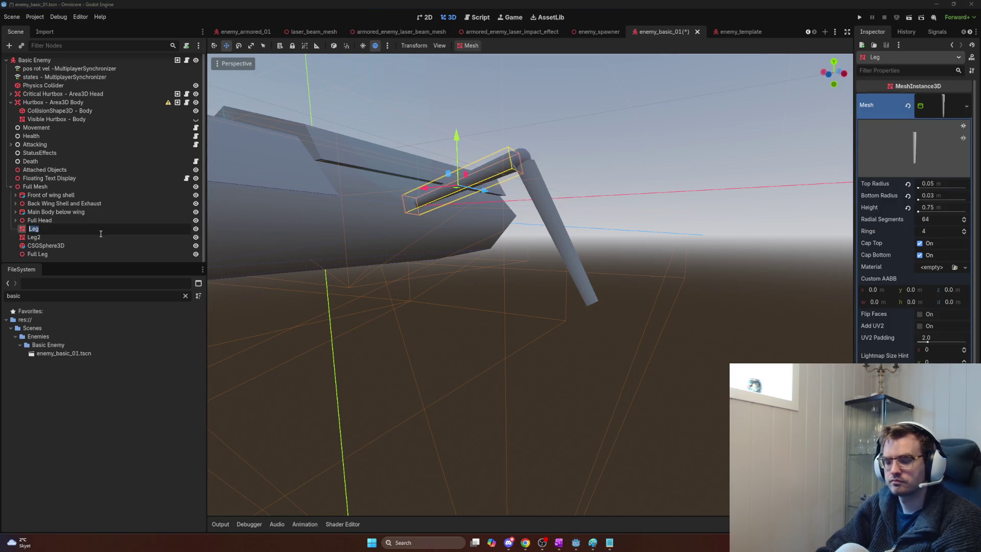
key(Return)
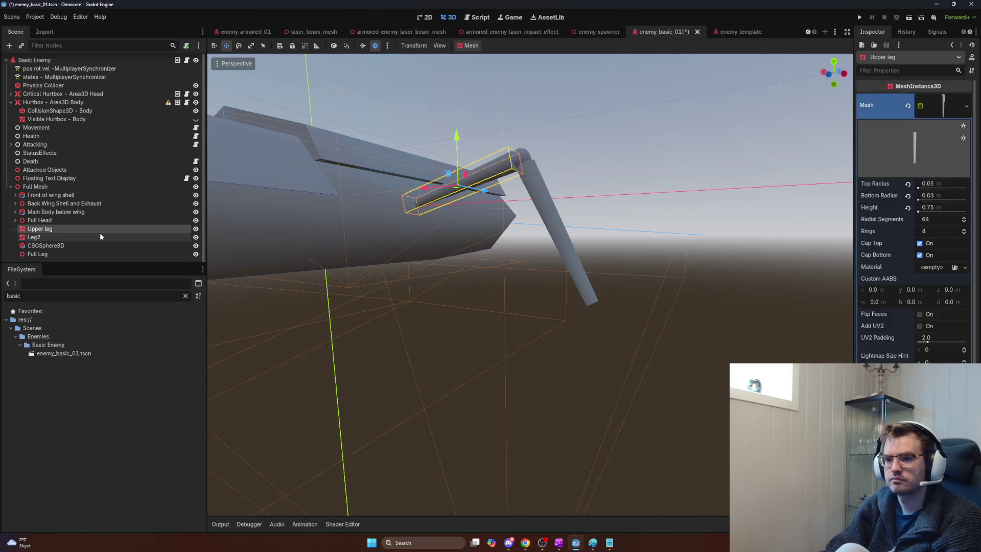
click(50, 239)
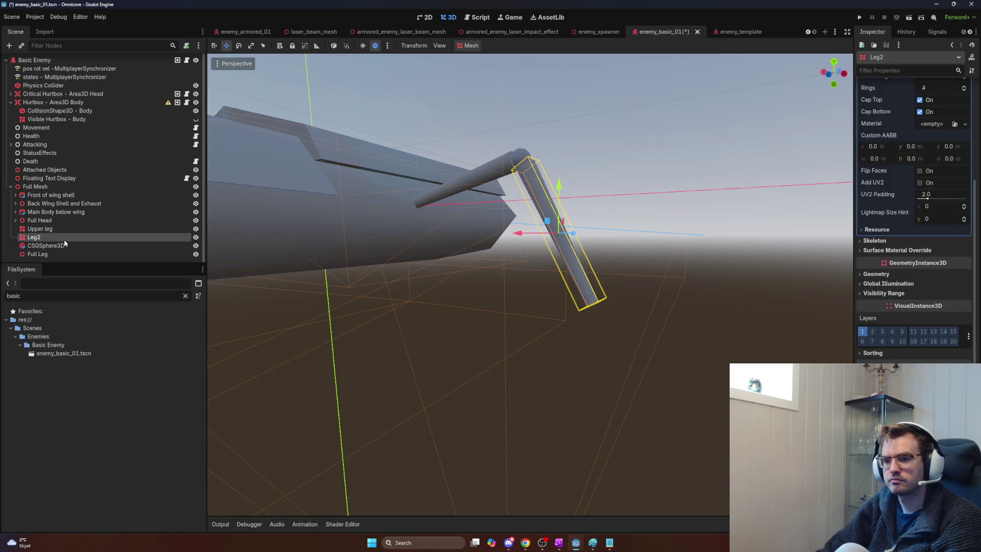
double_click(89, 238)
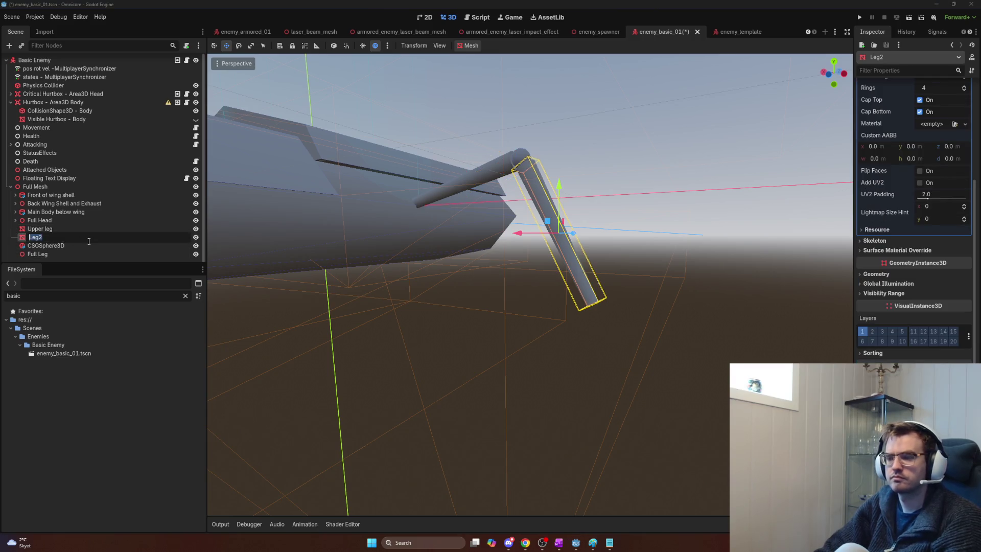
key(Return)
- Rename the sphere Knee cap and order it between Upper leg and Bottom Leg
double_click(85, 244)
text(Knee cap)
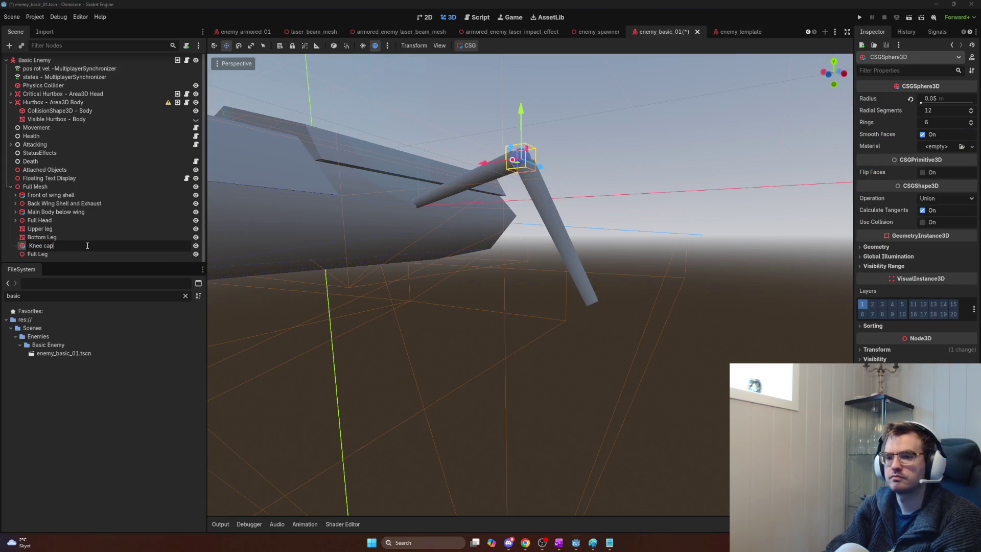
key(Return)
drag(60, 244, 65, 233)
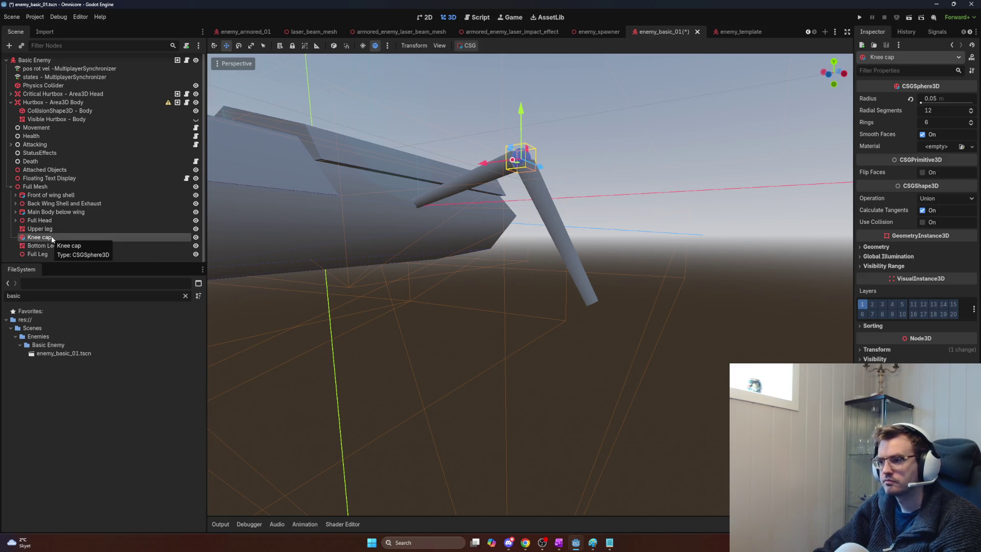
- Move Full Leg in the Scene tree between Full Head and Upper leg
click(51, 229)
click(51, 237)
click(53, 254)
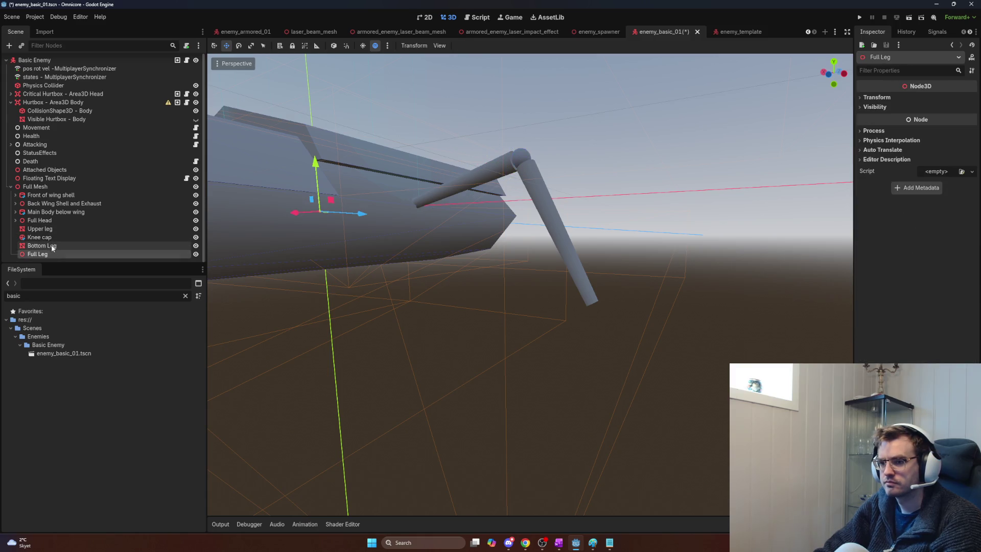
click(52, 238)
click(52, 231)
click(34, 254)
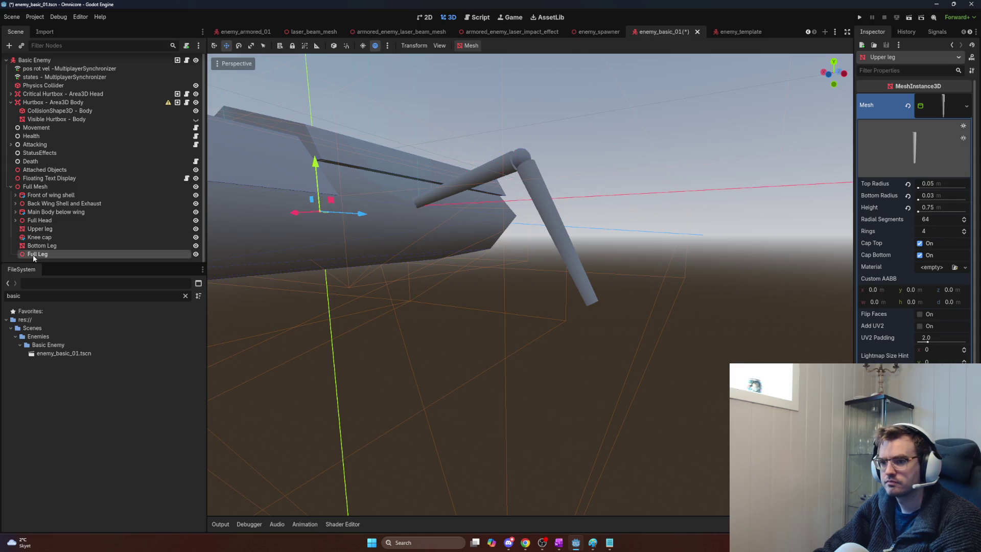
drag(35, 224, 35, 225)
- Position Full Leg along X, Y and Z against the body's side
drag(359, 216, 444, 219)
drag(418, 168, 419, 154)
scroll(393, 240, up, 6)
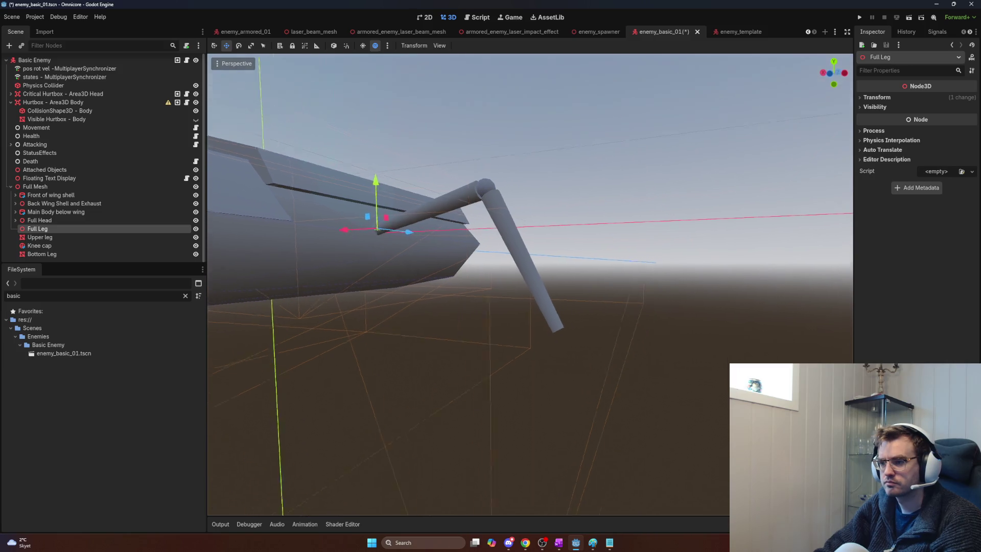
mouse_move(602, 229)
mouse_down()
mouse_move(587, 235)
mouse_move(601, 229)
mouse_up()
mouse_move(721, 268)
mouse_down()
mouse_move(559, 264)
mouse_move(567, 293)
mouse_move(443, 294)
mouse_move(534, 316)
mouse_move(503, 276)
mouse_up()
drag(483, 222, 505, 234)
drag(548, 258, 545, 254)
mouse_move(503, 220)
mouse_down()
mouse_move(525, 304)
mouse_move(529, 259)
mouse_up()
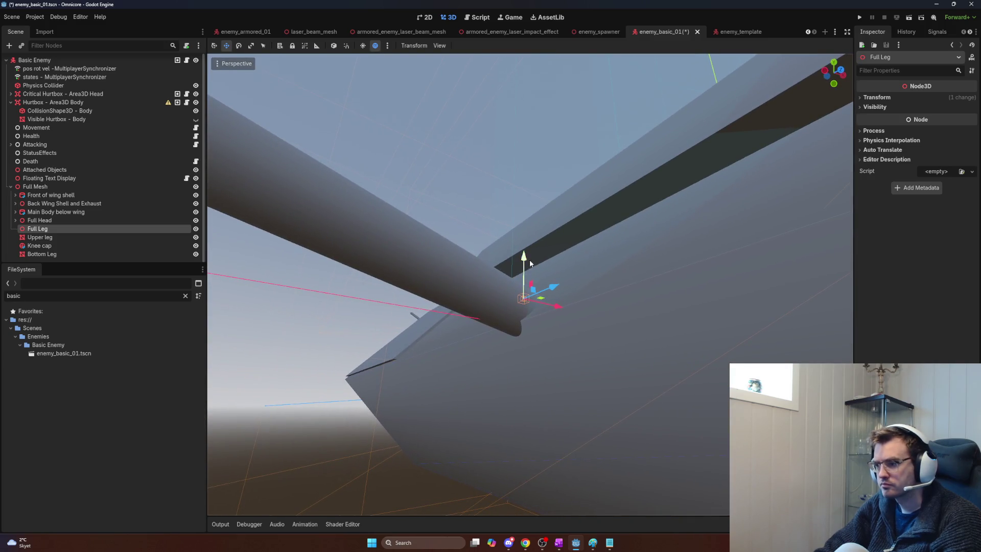
drag(557, 311, 571, 308)
drag(543, 264, 543, 286)
scroll(445, 341, down, 10)
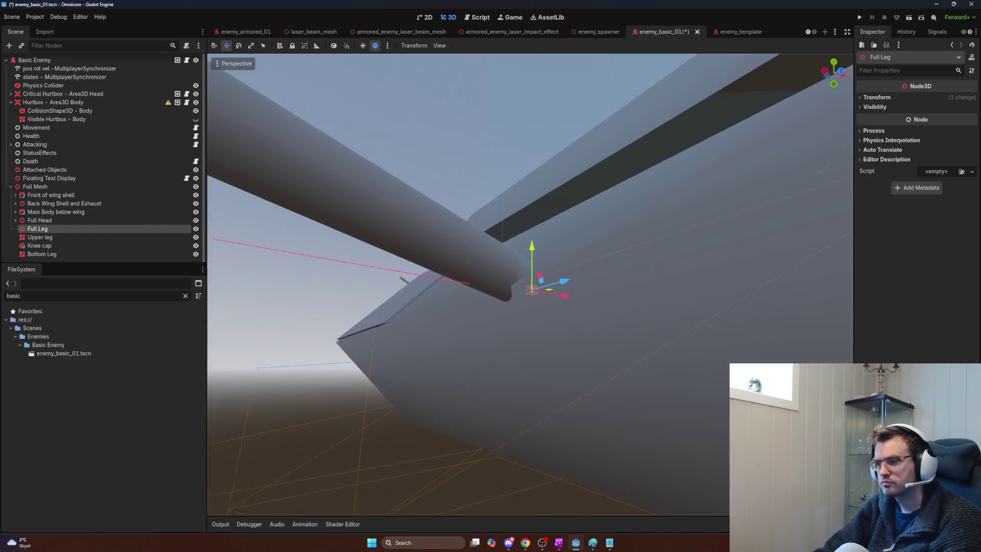
scroll(438, 347, up, 4)
scroll(437, 348, up, 5)
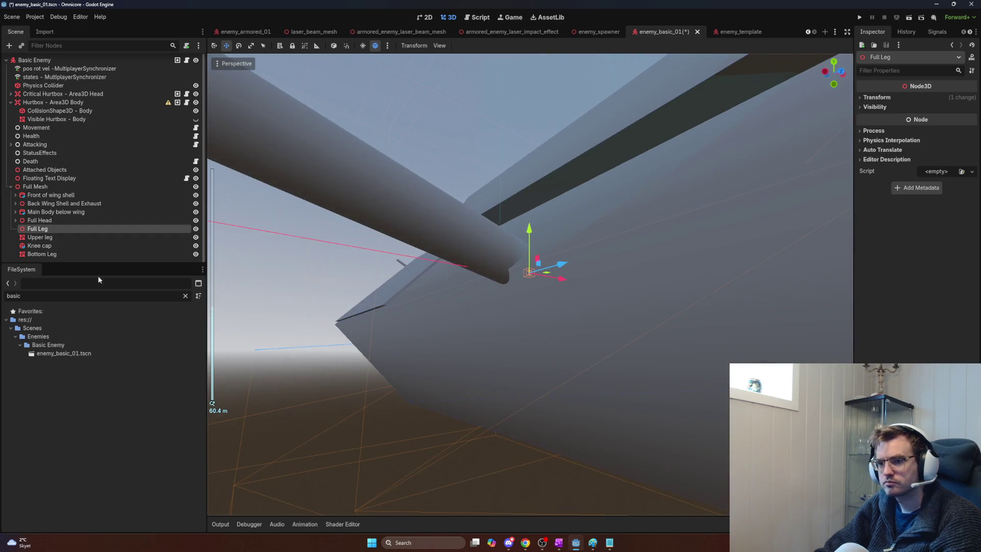
- Parent Upper leg, Knee cap and Bottom Leg under Full Leg
click(59, 238)
shift+click(41, 254)
mouse_move(54, 240)
mouse_down()
mouse_move(59, 229)
mouse_move(44, 255)
mouse_up()
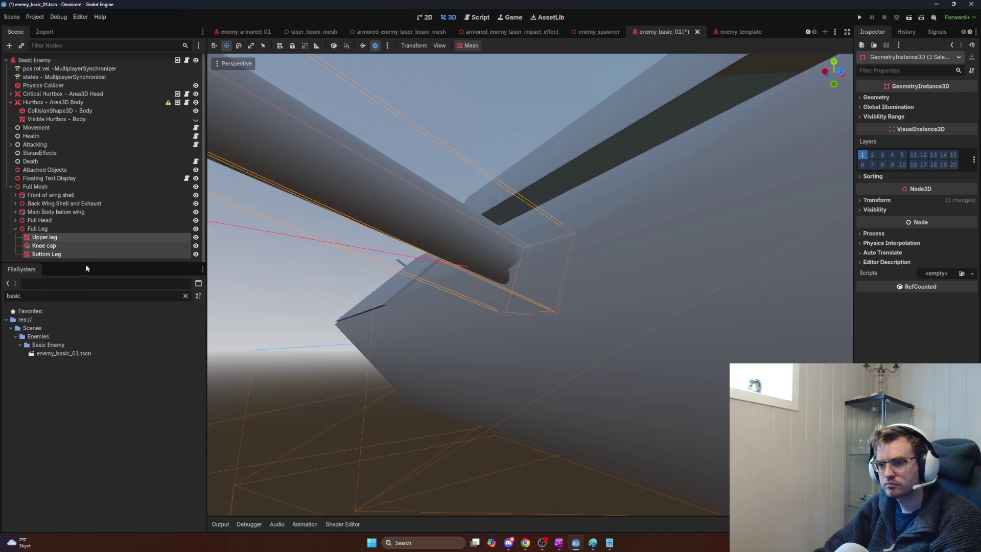
- Tilt the Full Leg group about 29°
click(39, 230)
key(e)
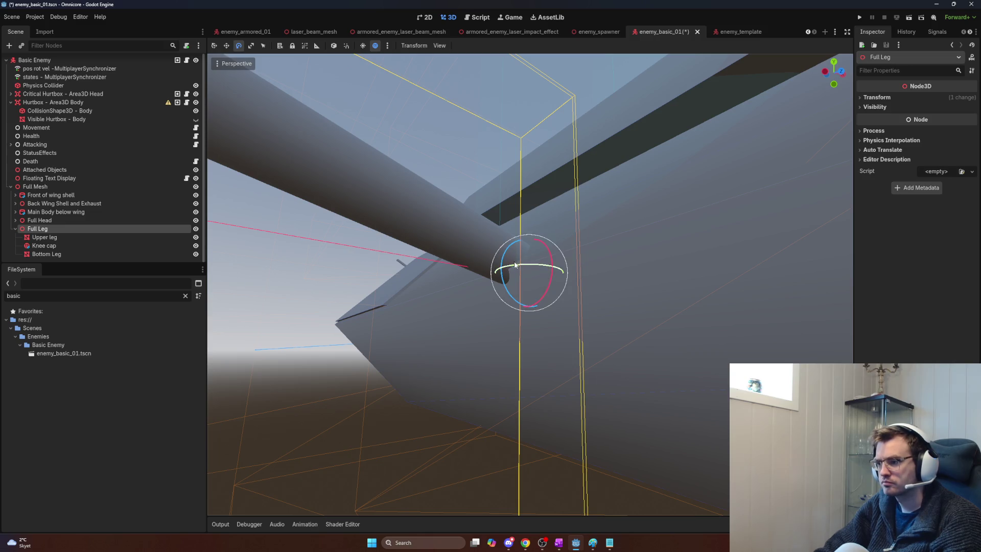
scroll(516, 263, down, 5)
scroll(517, 271, up, 3)
scroll(518, 281, down, 3)
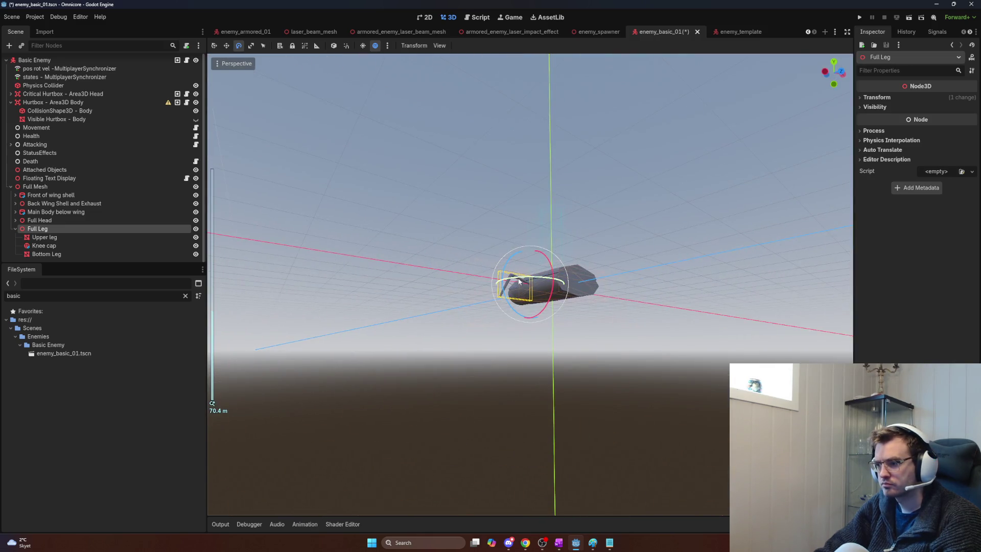
drag(514, 261, 512, 282)
- Rotate Full Leg about 37° so it angles downward
scroll(512, 283, up, 3)
scroll(511, 230, up, 5)
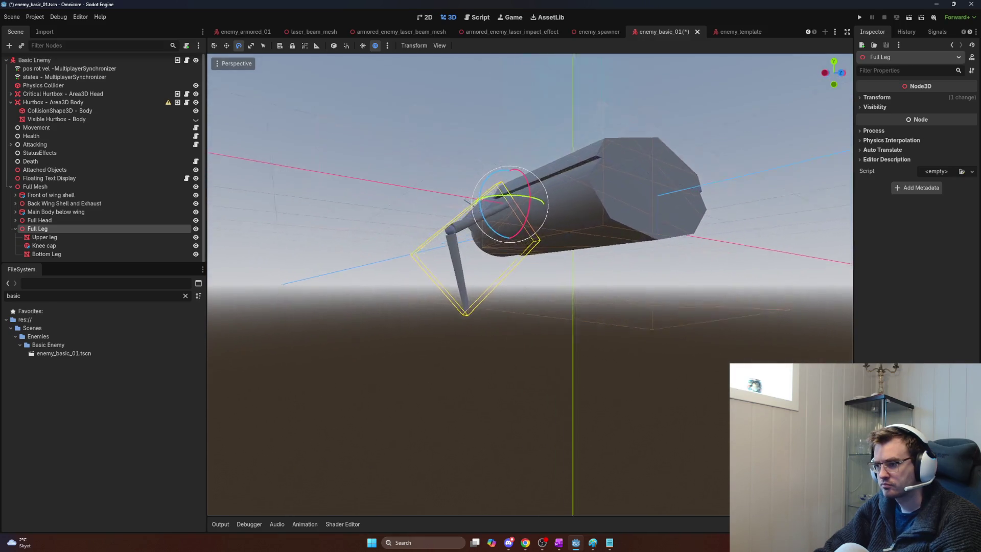
scroll(511, 230, up, 5)
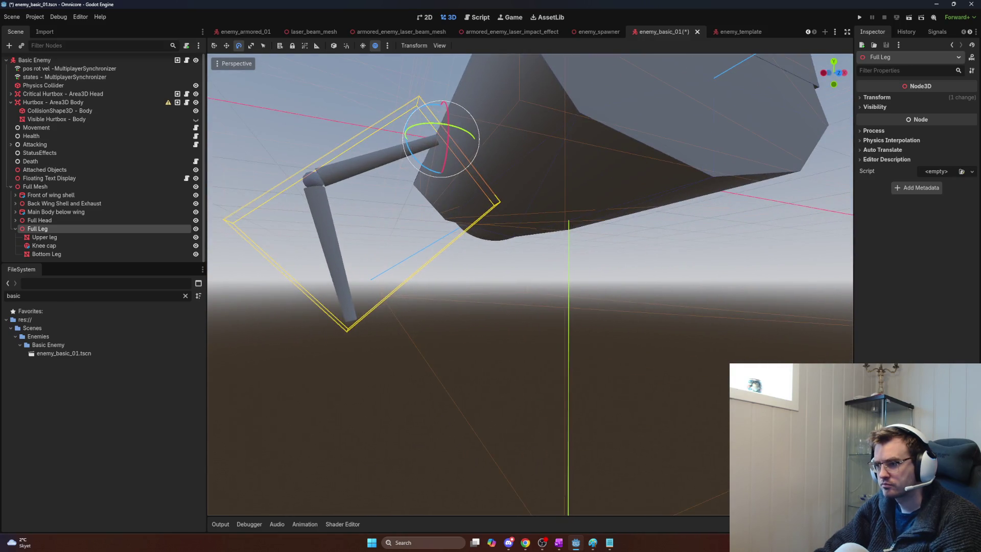
scroll(511, 230, up, 5)
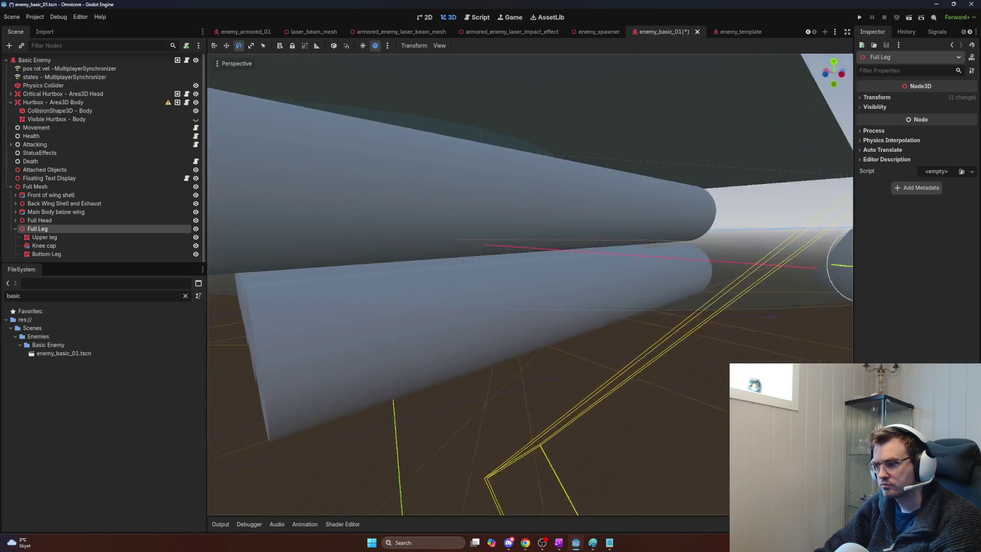
scroll(530, 285, down, 5)
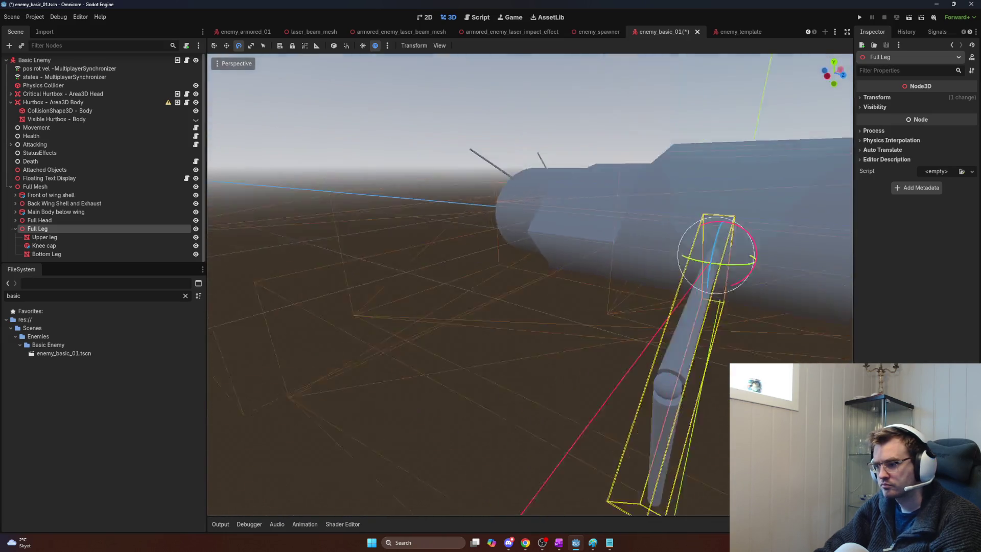
scroll(611, 318, down, 3)
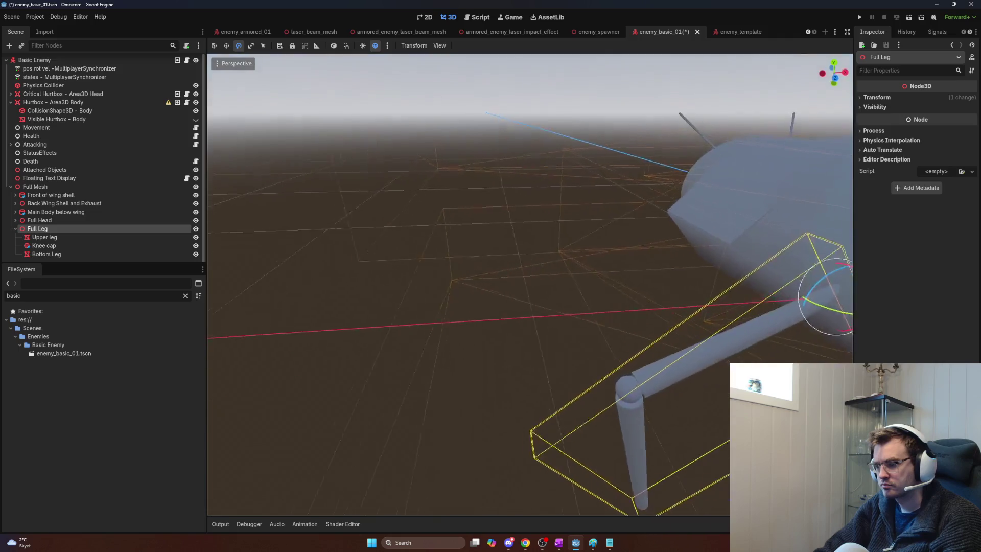
mouse_move(607, 285)
mouse_down()
mouse_move(620, 272)
mouse_move(607, 278)
mouse_move(629, 278)
mouse_up()
- Orbit around the enemy to check the leg from the other side and front
mouse_move(598, 307)
mouse_down()
mouse_move(470, 305)
mouse_move(455, 274)
mouse_move(471, 290)
mouse_move(434, 284)
mouse_up()
scroll(530, 284, up, 2)
scroll(472, 290, down, 3)
scroll(529, 284, up, 5)
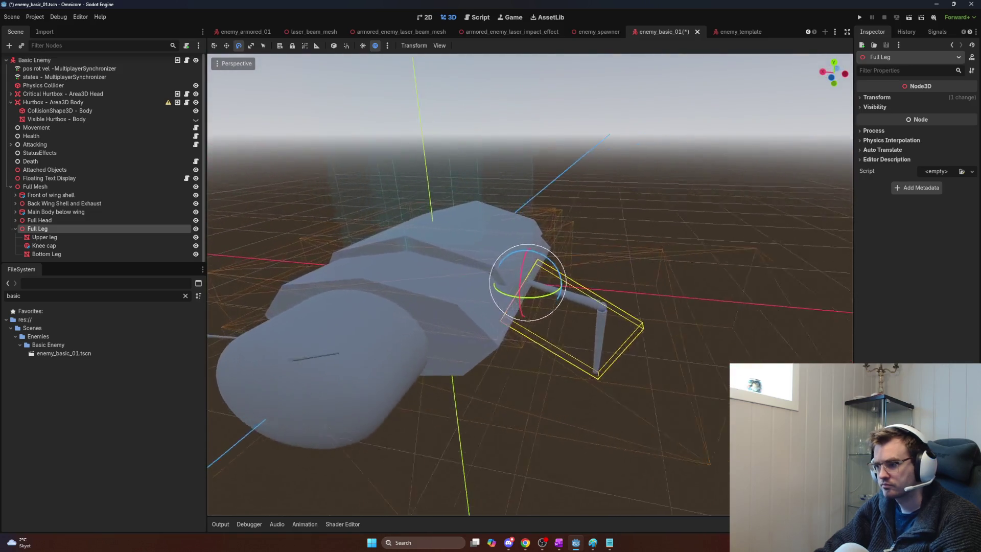
scroll(530, 284, down, 5)
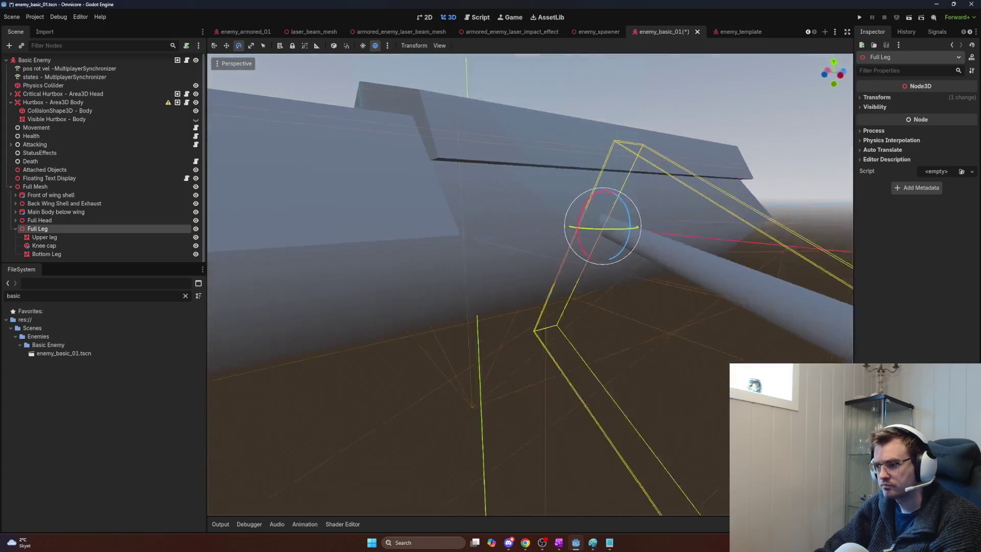
drag(530, 284, 475, 287)
scroll(530, 284, up, 8)
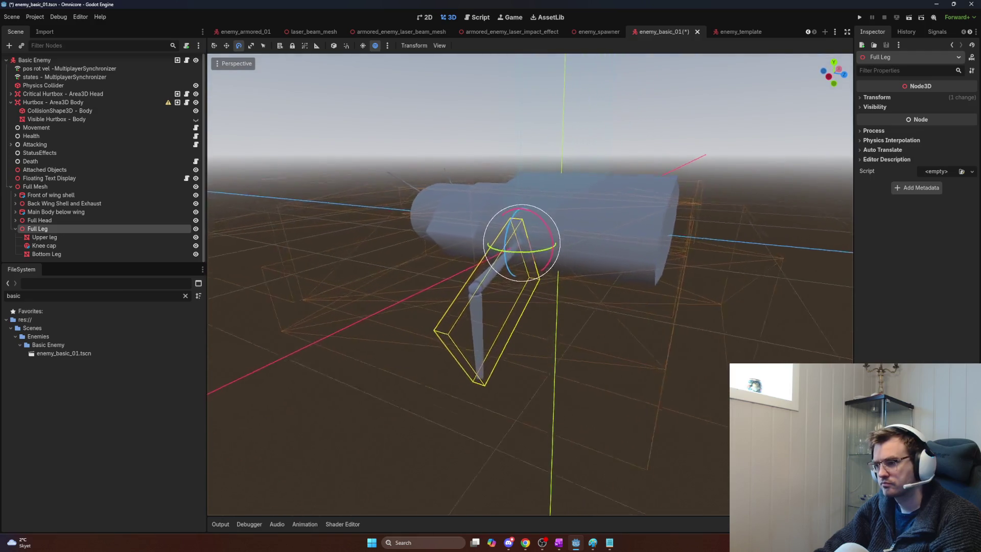
scroll(530, 284, down, 8)
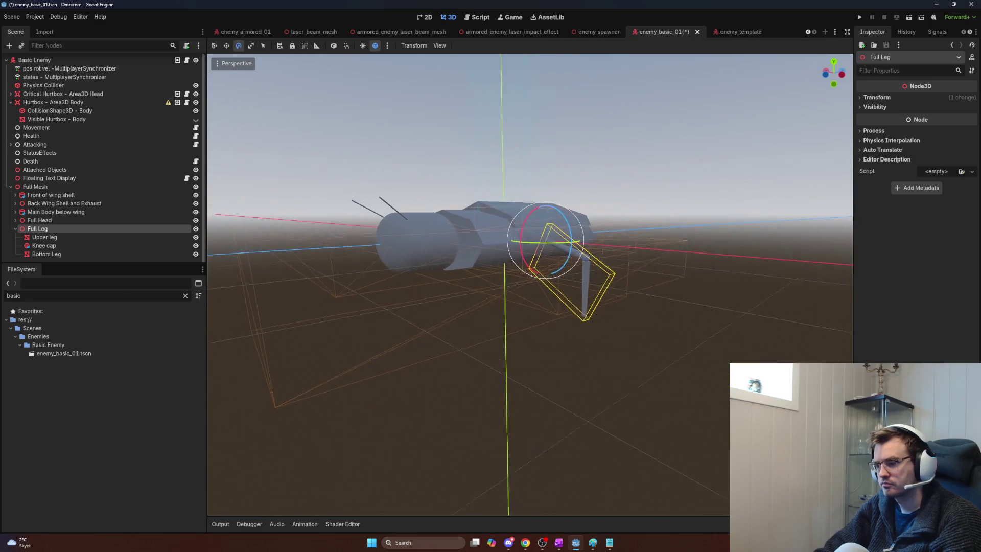
scroll(530, 285, up, 8)
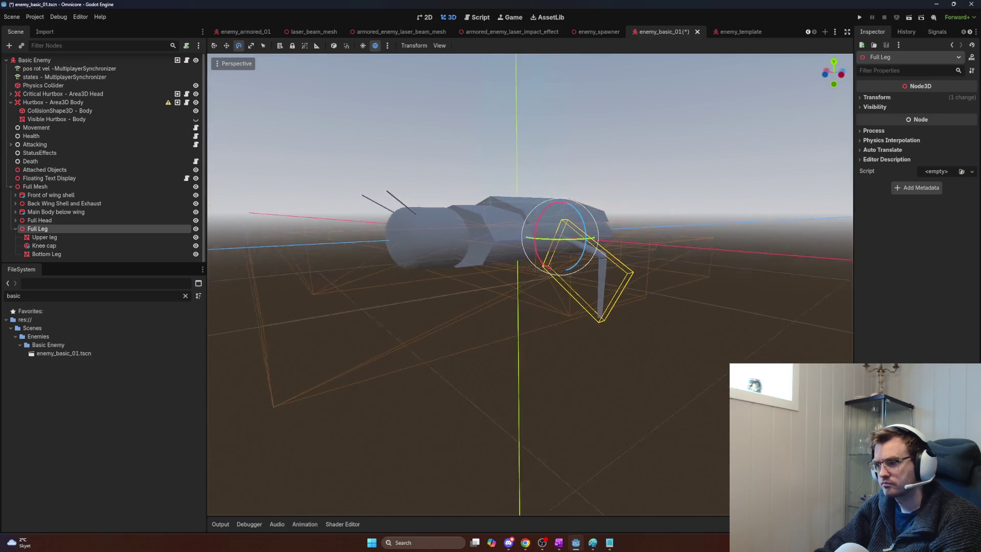
drag(530, 284, 429, 284)
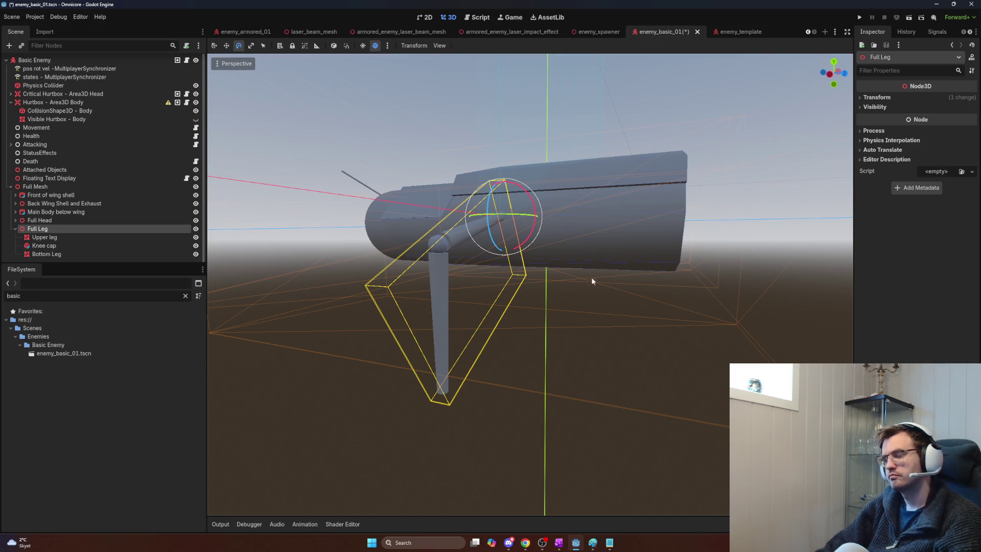
scroll(604, 289, up, 6)
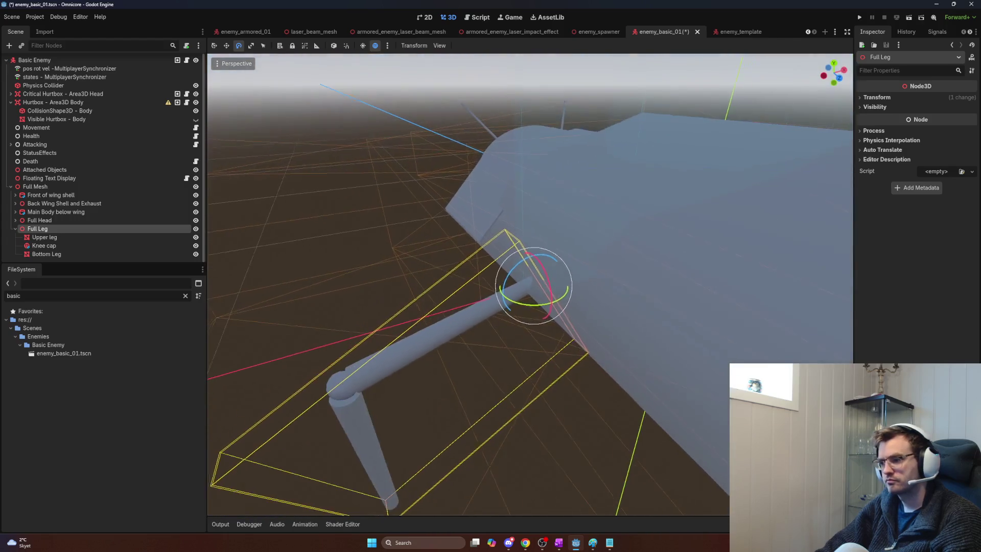
mouse_move(508, 277)
mouse_down()
mouse_move(522, 263)
mouse_move(526, 276)
mouse_up()
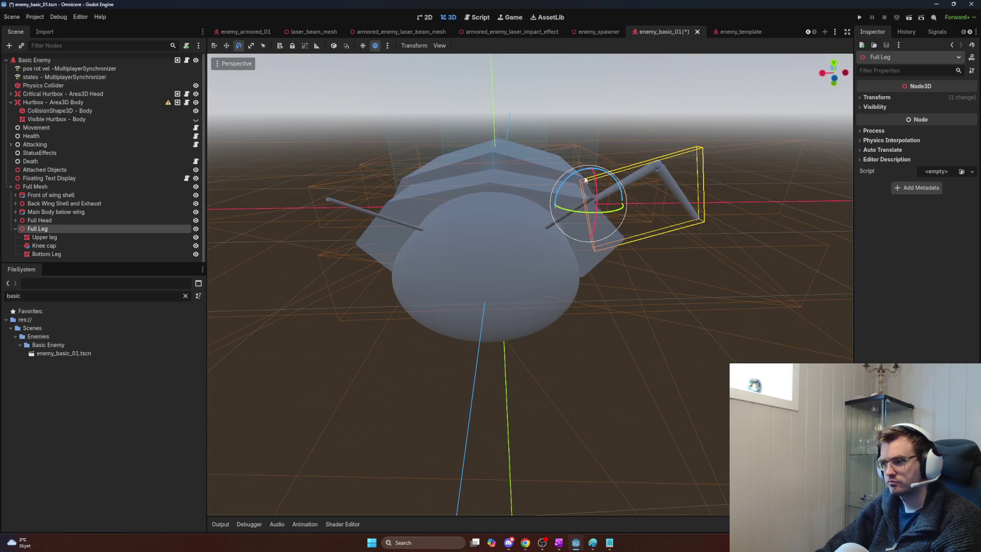
mouse_move(580, 175)
mouse_down()
mouse_move(608, 183)
mouse_move(587, 198)
mouse_up()
key(ctrl+z)
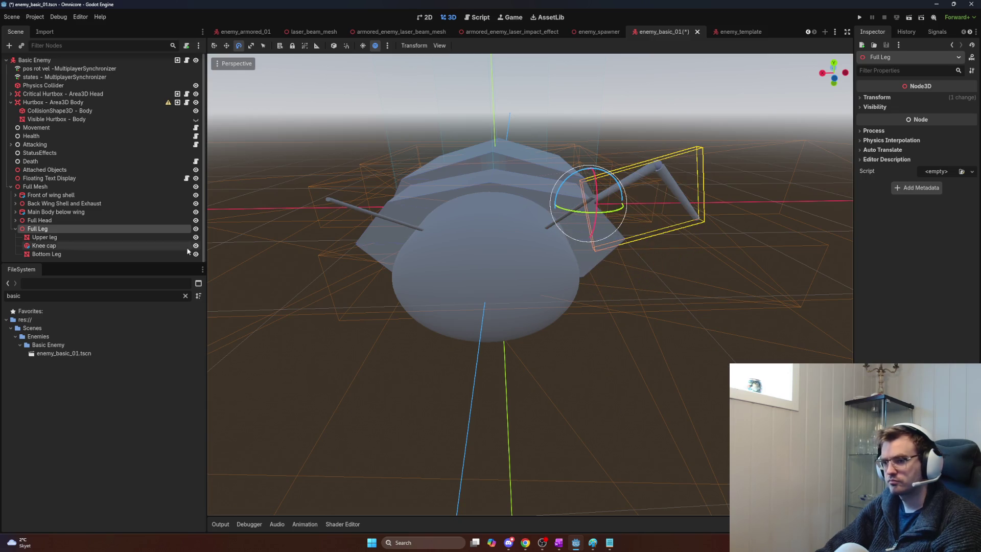
click(49, 187)
mouse_move(513, 178)
mouse_down()
mouse_move(538, 195)
mouse_move(566, 249)
mouse_move(455, 324)
mouse_move(534, 216)
mouse_move(367, 233)
mouse_move(517, 311)
mouse_move(606, 272)
mouse_move(495, 175)
mouse_move(415, 210)
mouse_move(526, 252)
mouse_move(450, 204)
mouse_move(440, 225)
mouse_up()
right_click(526, 252)
scroll(530, 285, up, 3)
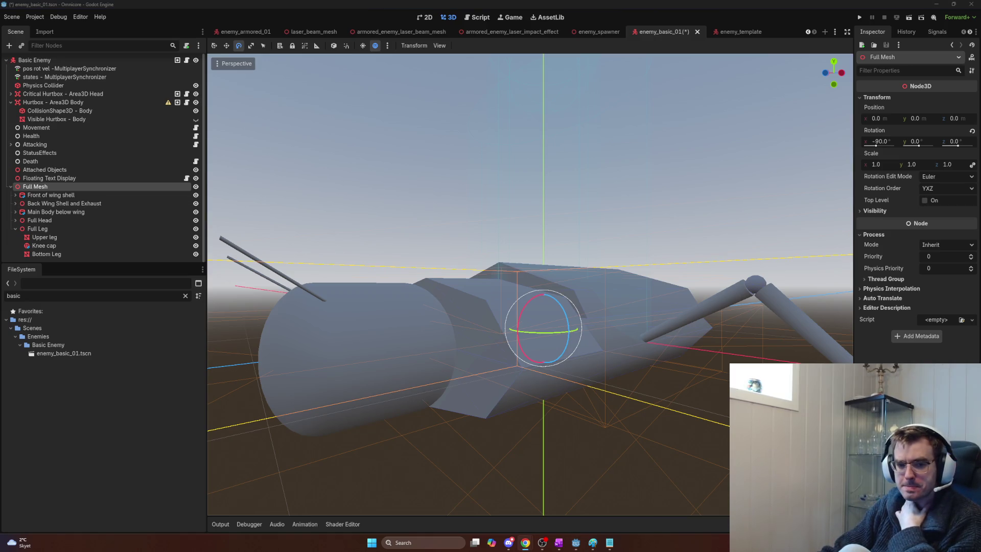
- Swing Full Leg outward to 15.2° around Y and expand its Transform values
key(w)
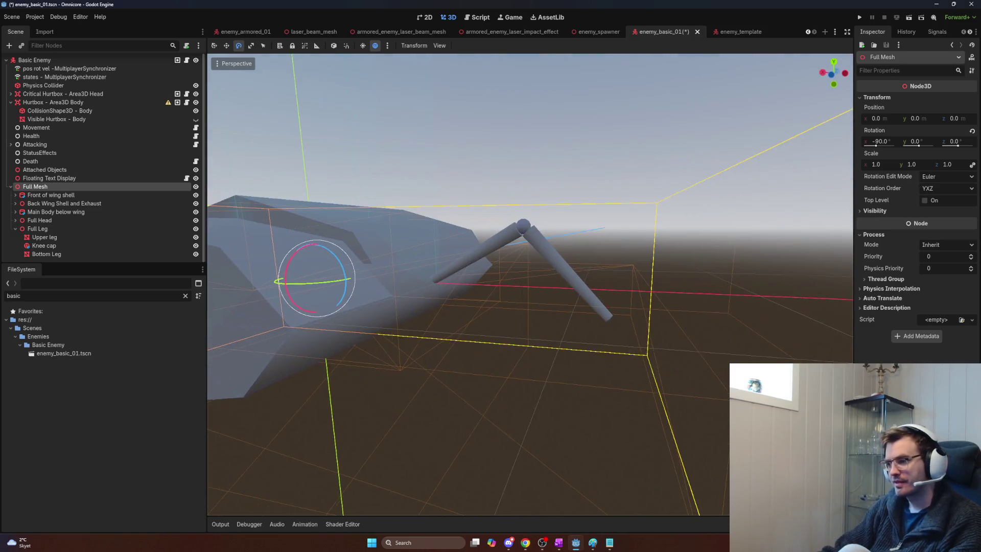
key(s)
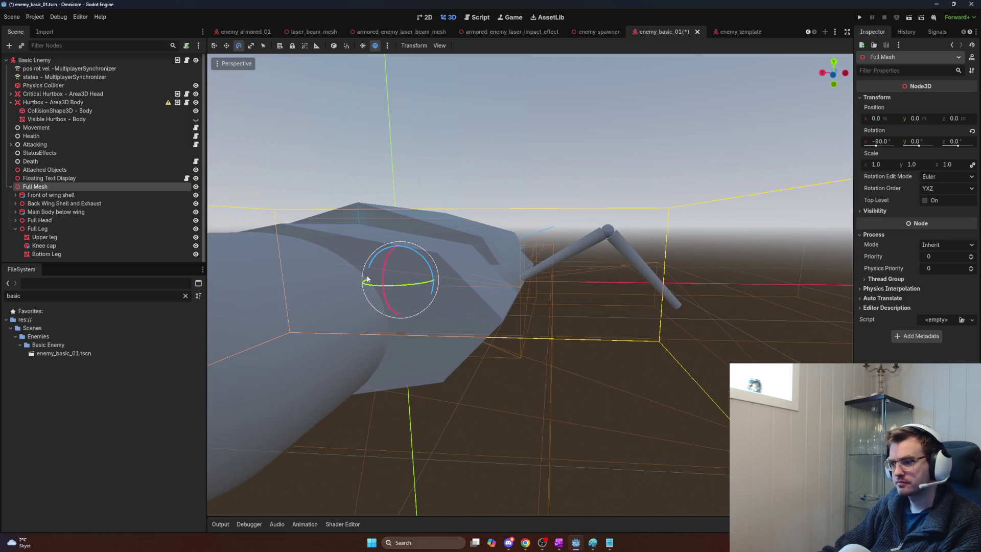
click(79, 228)
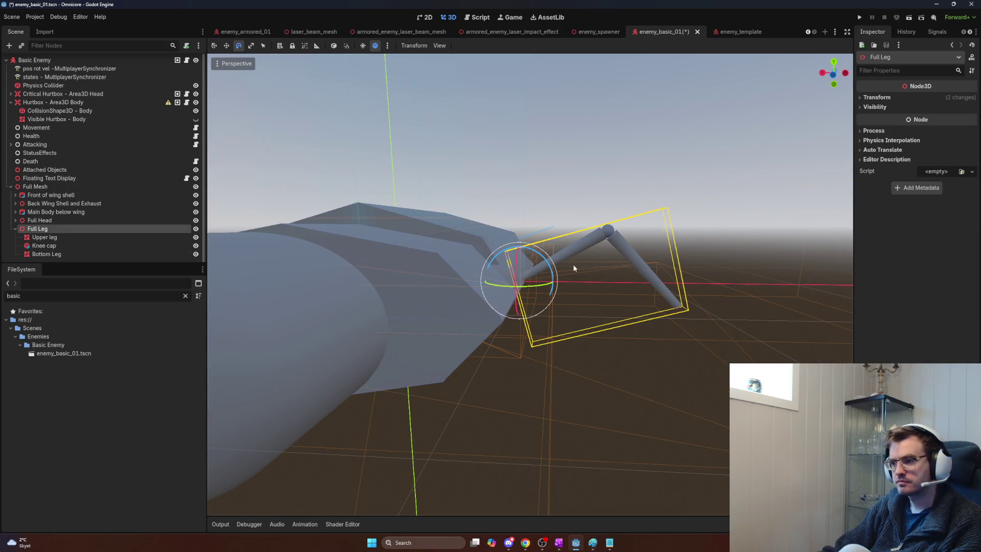
mouse_move(550, 266)
mouse_down()
mouse_move(554, 273)
mouse_move(491, 279)
mouse_up()
drag(583, 312, 590, 316)
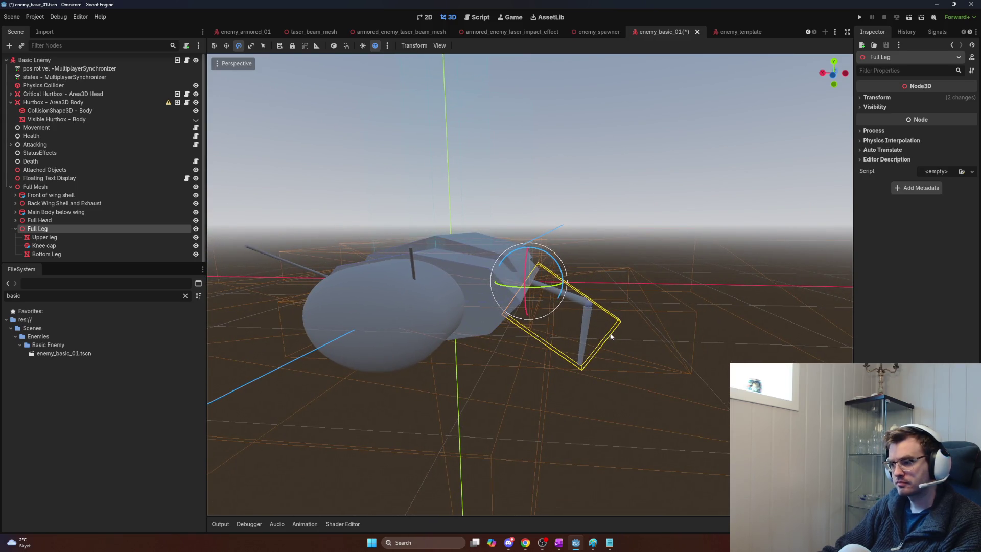
key(ctrl+z)
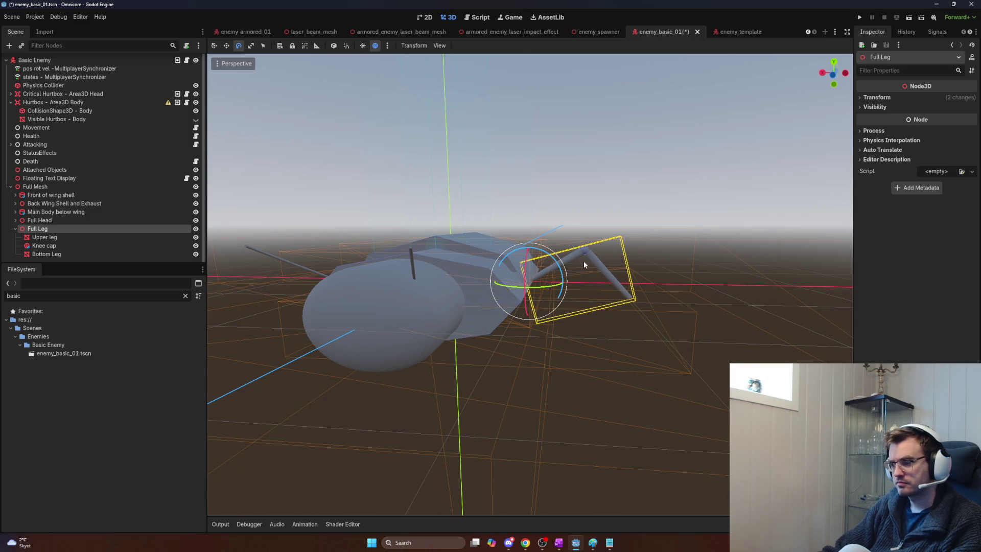
click(877, 97)
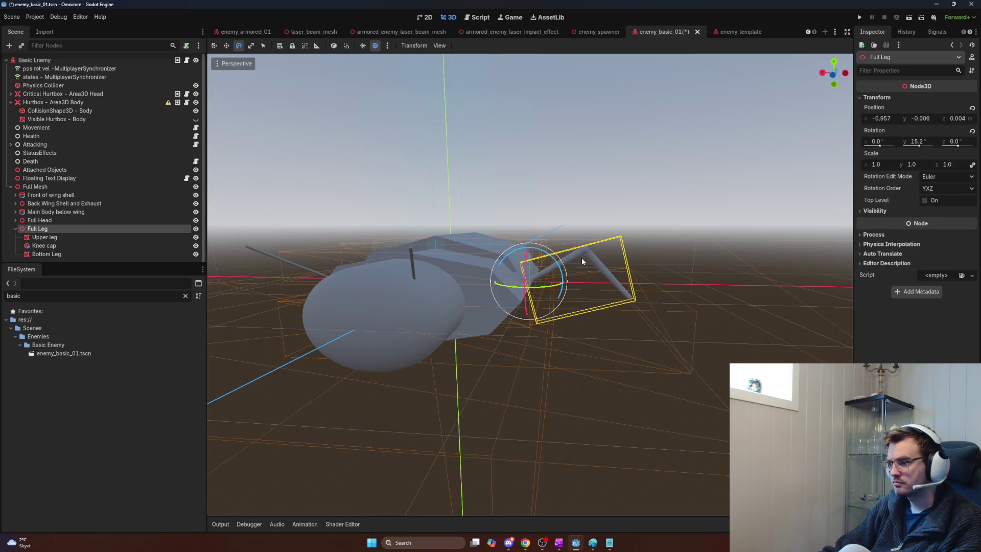
- Set Full Leg's scale to 1.5, after trying 2
click(892, 165)
text(2)
key(Return)
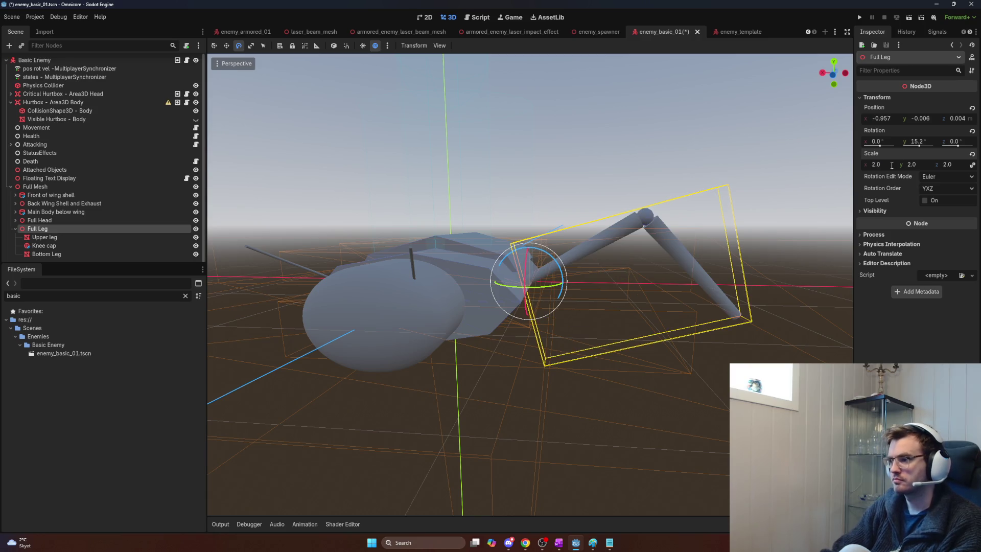
mouse_move(555, 269)
mouse_down()
mouse_move(561, 289)
mouse_move(654, 294)
mouse_up()
key(ctrl+z)
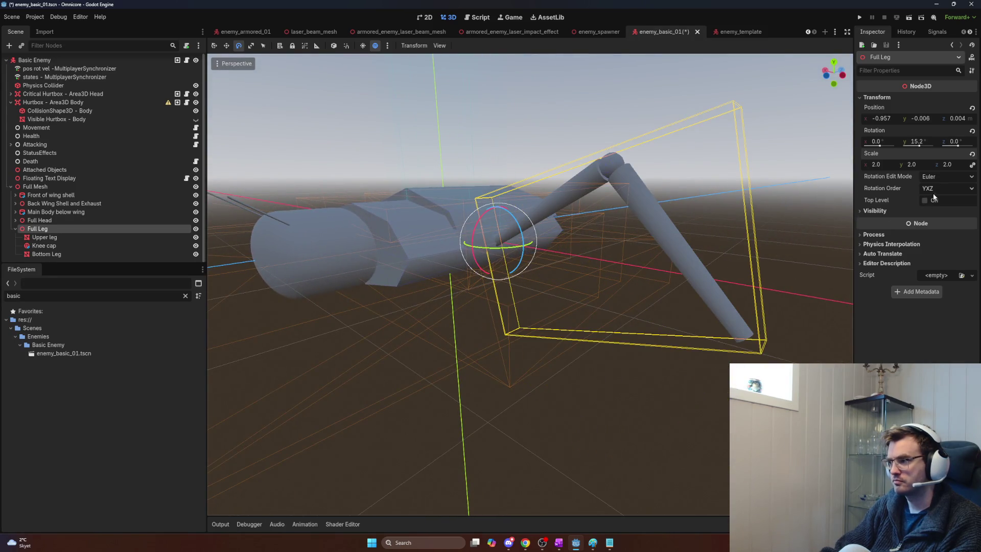
key(ctrl+z)
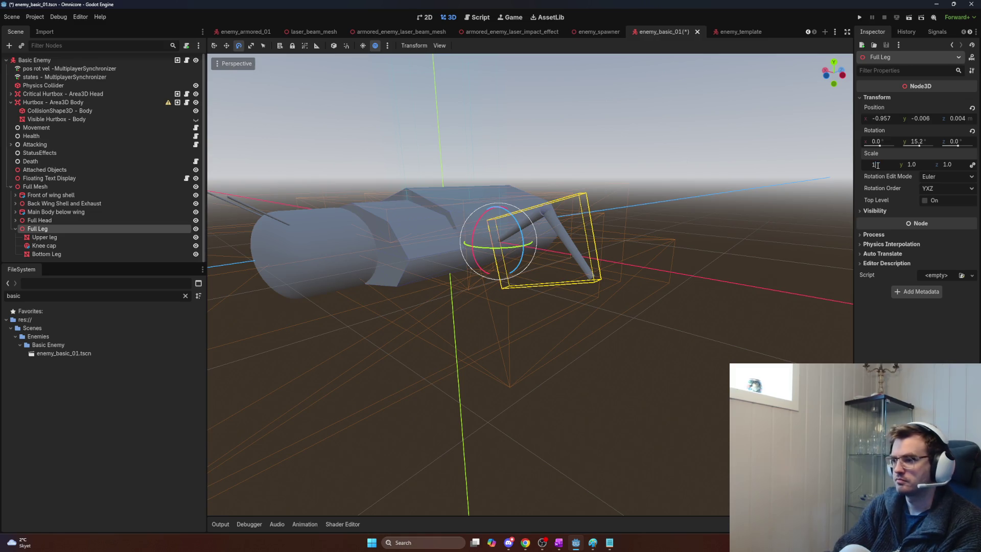
text(.5)
key(Return)
- Try and undo swings of the leg, then duplicate it as Full Leg2
drag(511, 230, 538, 218)
drag(592, 207, 603, 236)
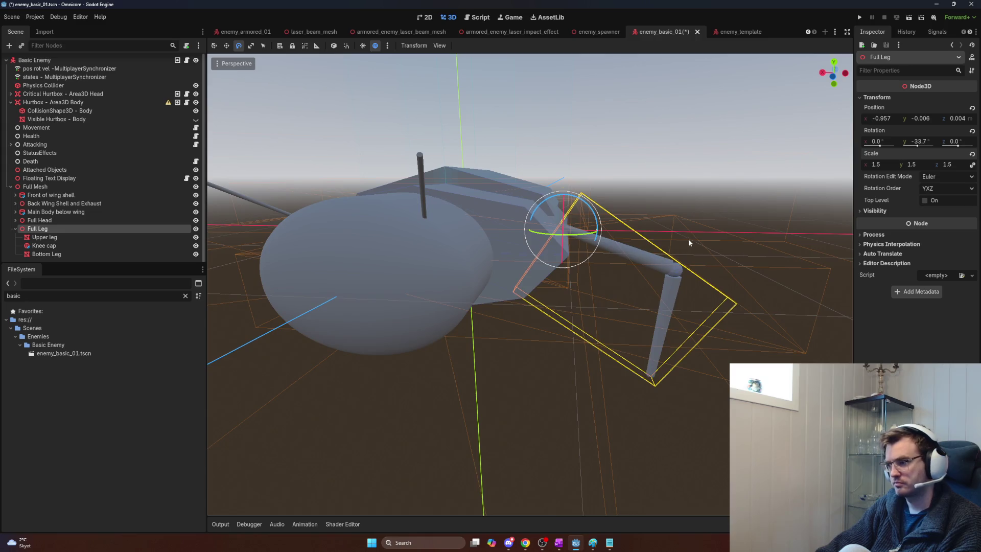
key(ctrl+z)
mouse_move(593, 216)
mouse_down()
mouse_move(603, 246)
mouse_move(603, 214)
mouse_move(585, 202)
mouse_move(569, 242)
mouse_move(578, 276)
mouse_move(590, 269)
mouse_move(574, 229)
mouse_move(586, 264)
mouse_up()
key(ctrl+z)
right_click(586, 263)
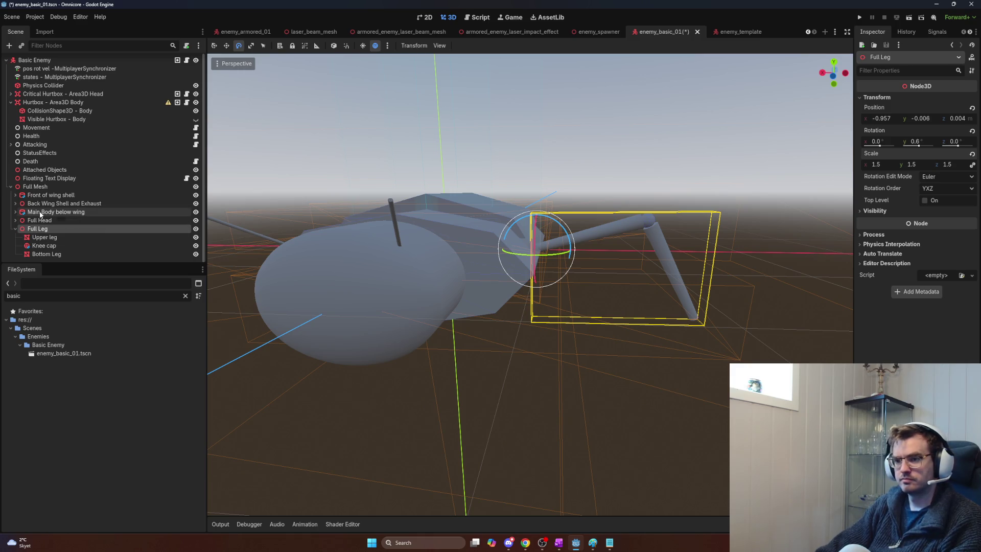
key(ctrl+d)
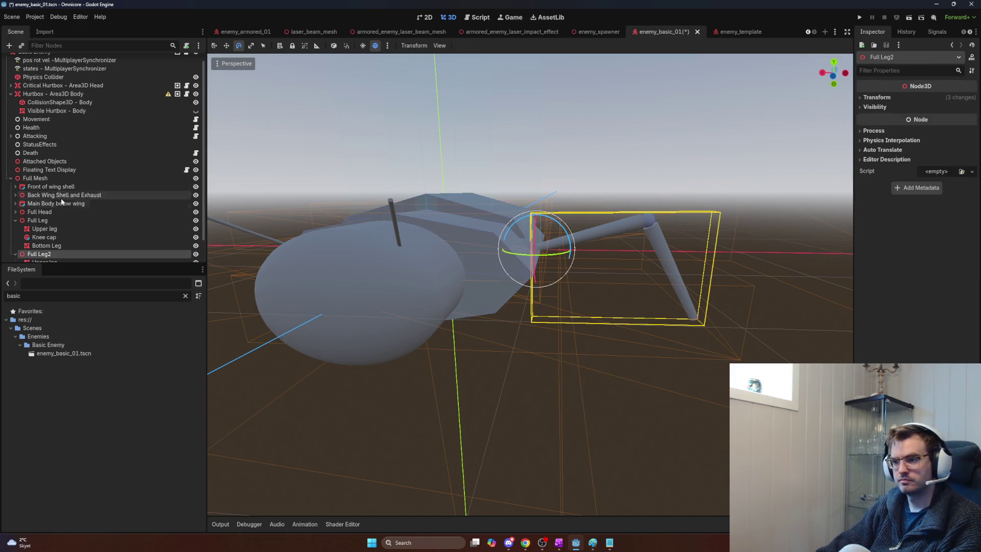
- Move Full Leg2 across to the other side of the enemy body
key(w)
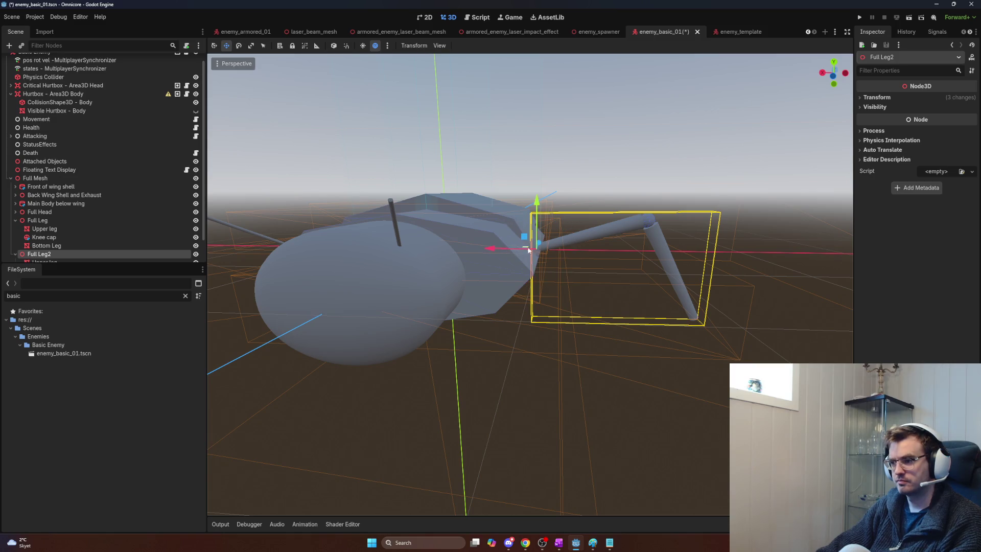
drag(541, 244, 523, 258)
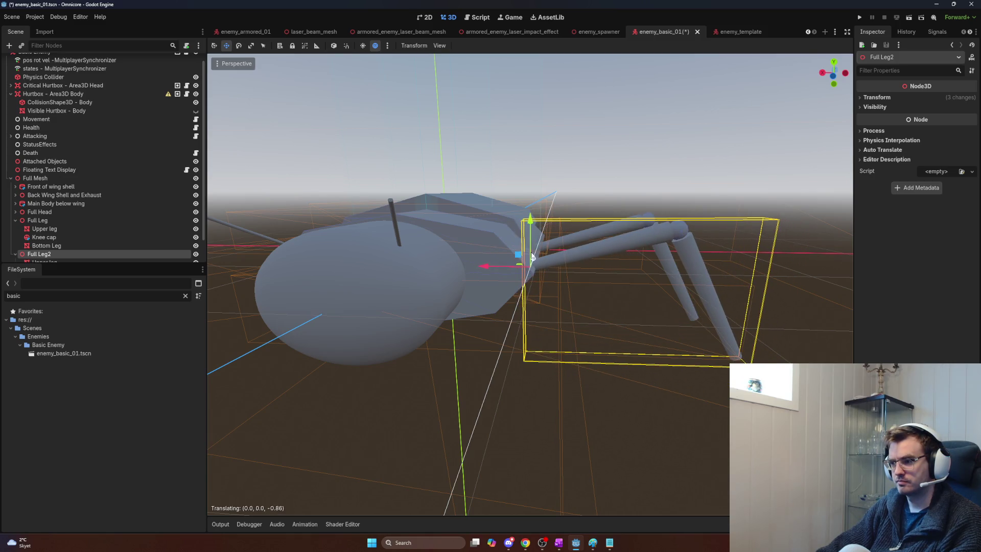
scroll(529, 285, up, 3)
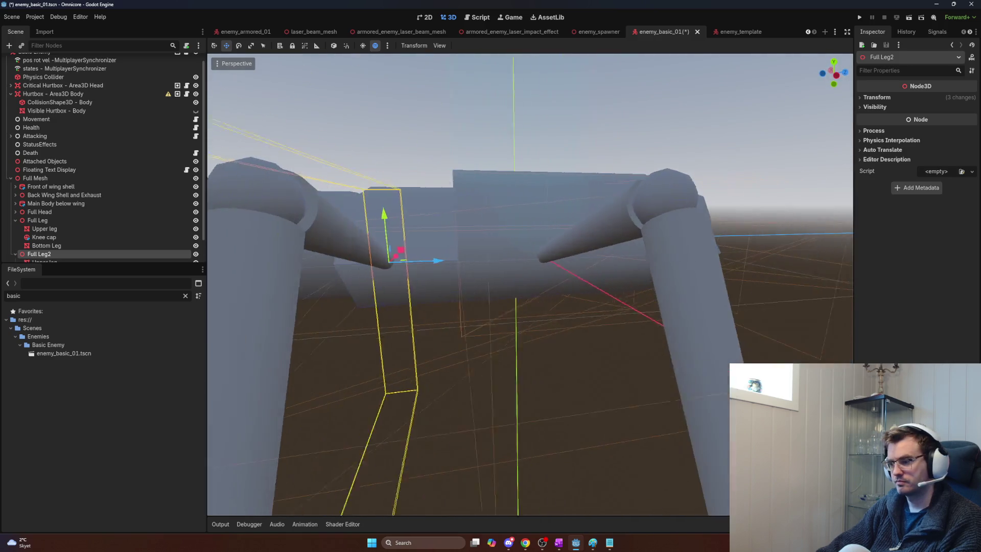
scroll(530, 285, up, 5)
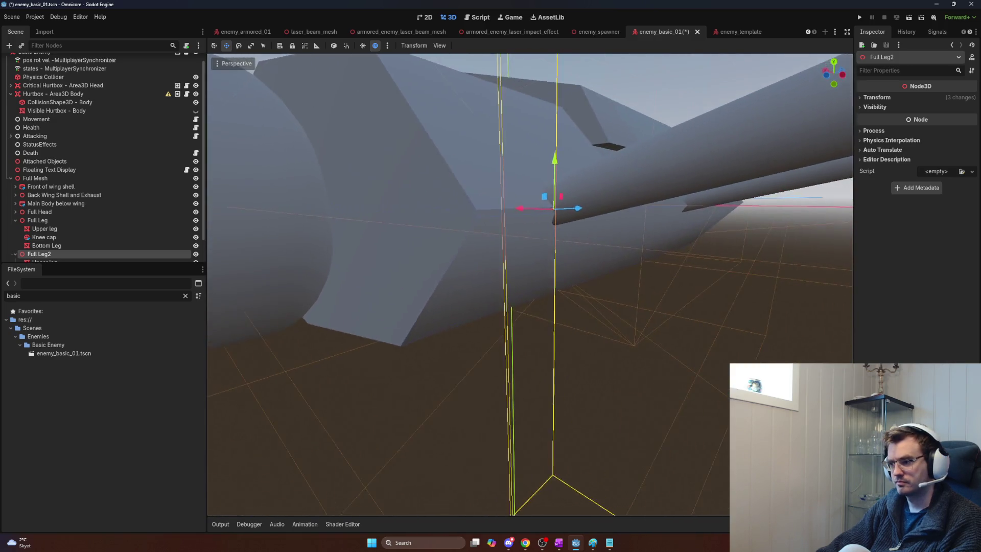
scroll(529, 285, down, 5)
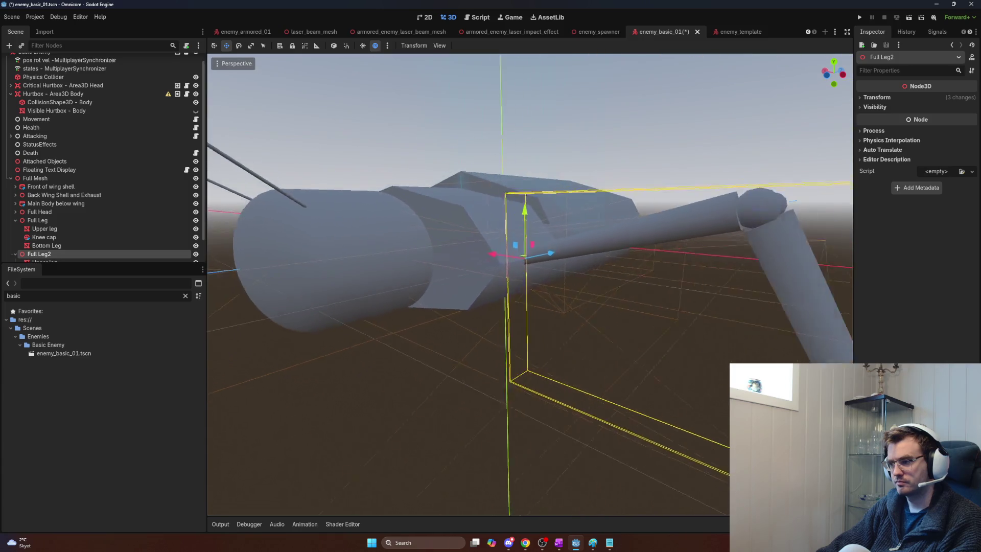
scroll(530, 284, up, 2)
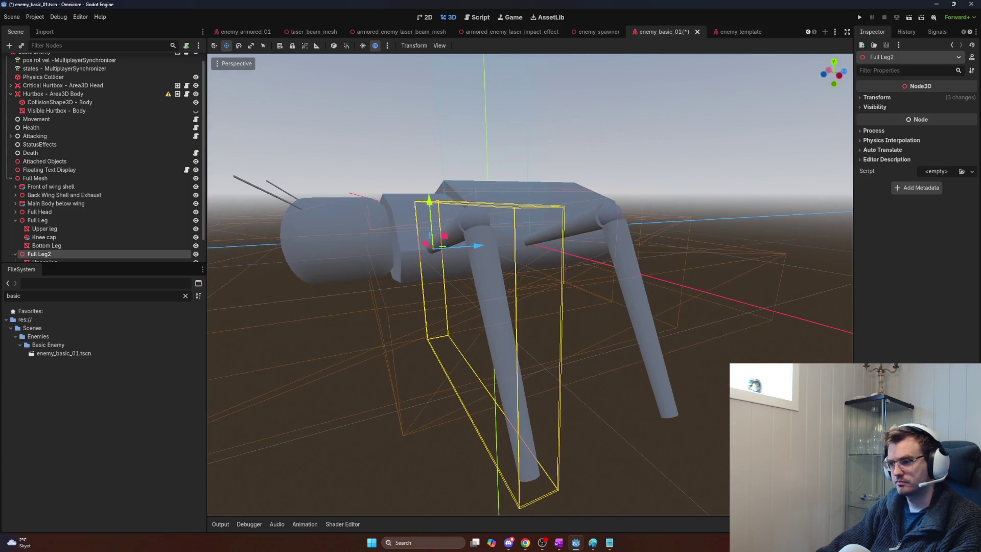
- Rotate Full Leg2 about 13° so it hangs down, then select the original Full Leg
key(e)
drag(454, 255, 447, 258)
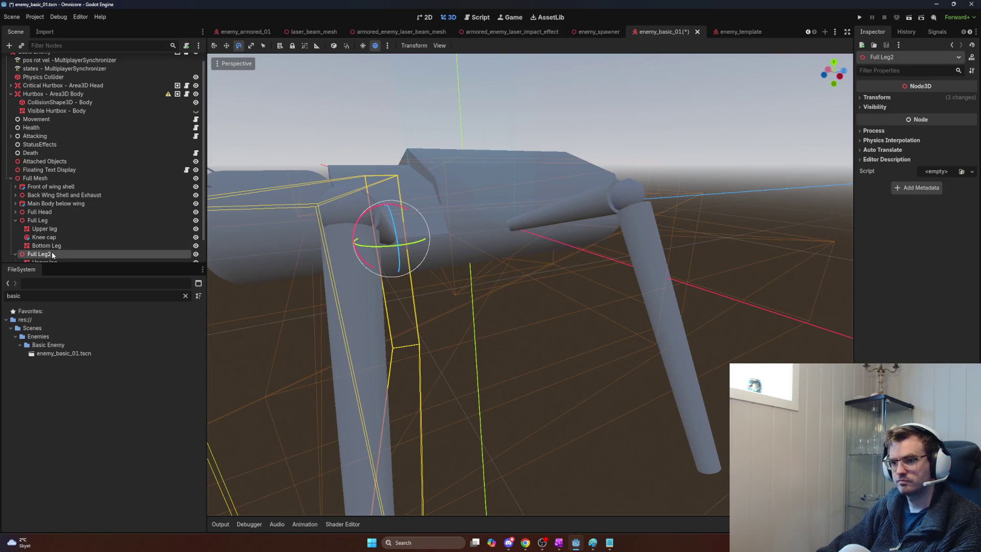
click(48, 221)
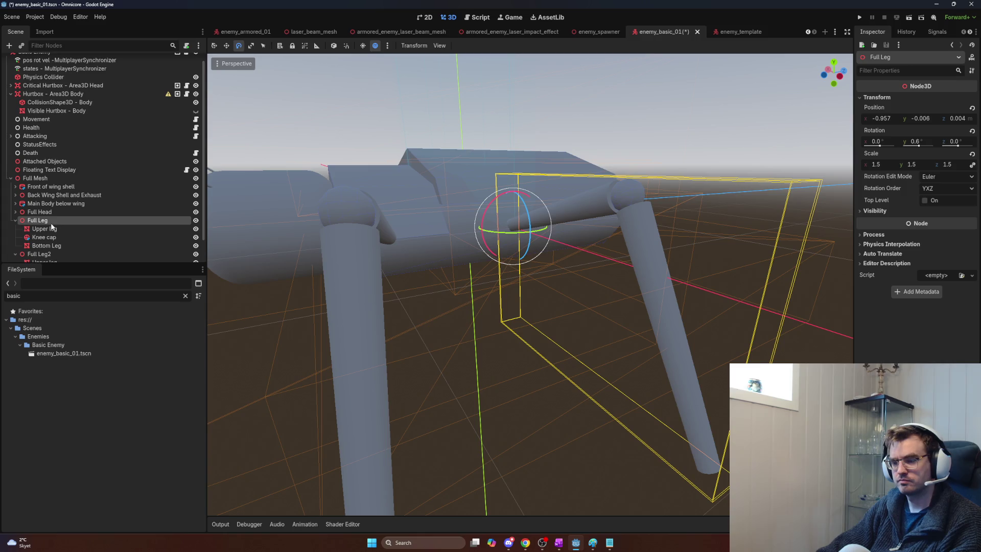
- Rename the legs to Full Leg Left Middle and Full Leg Left Front
click(56, 221)
click(64, 220)
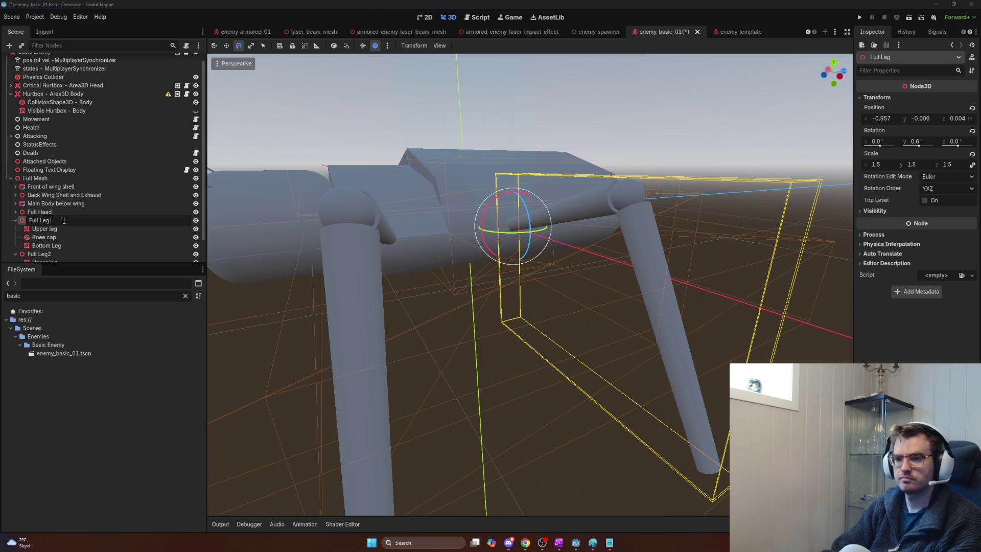
text(Left Middle)
key(Return)
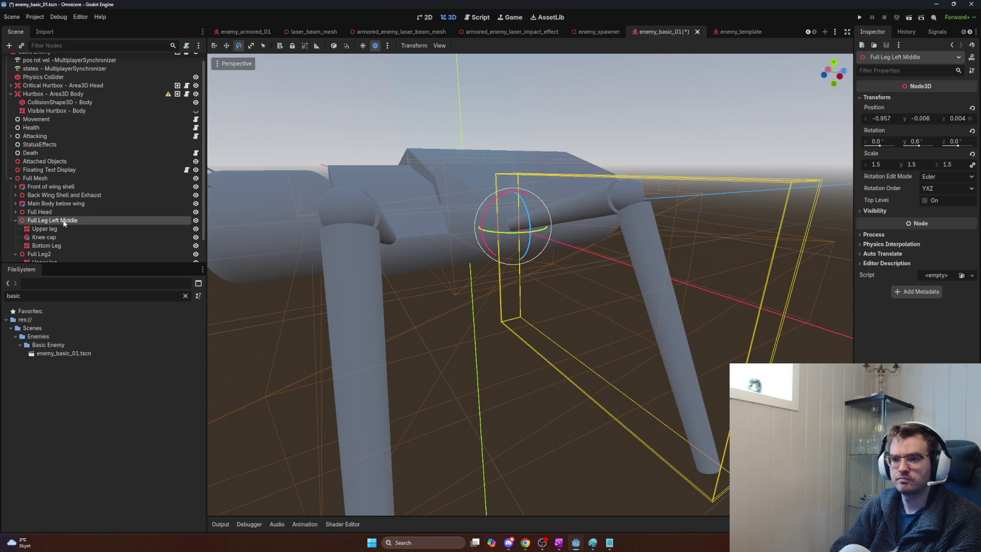
click(58, 253)
click(58, 252)
click(64, 253)
key(BackSpace)
text(Leg Left Fro)
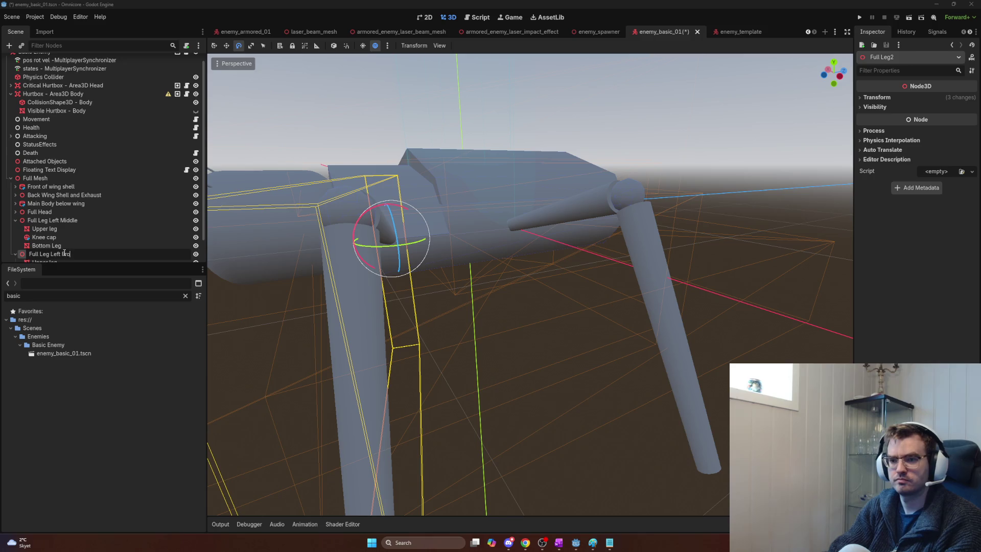
text(nt)
key(Return)
- Move Full Leg Left Front above Left Middle, then undo the reorder and renames
drag(53, 221, 55, 221)
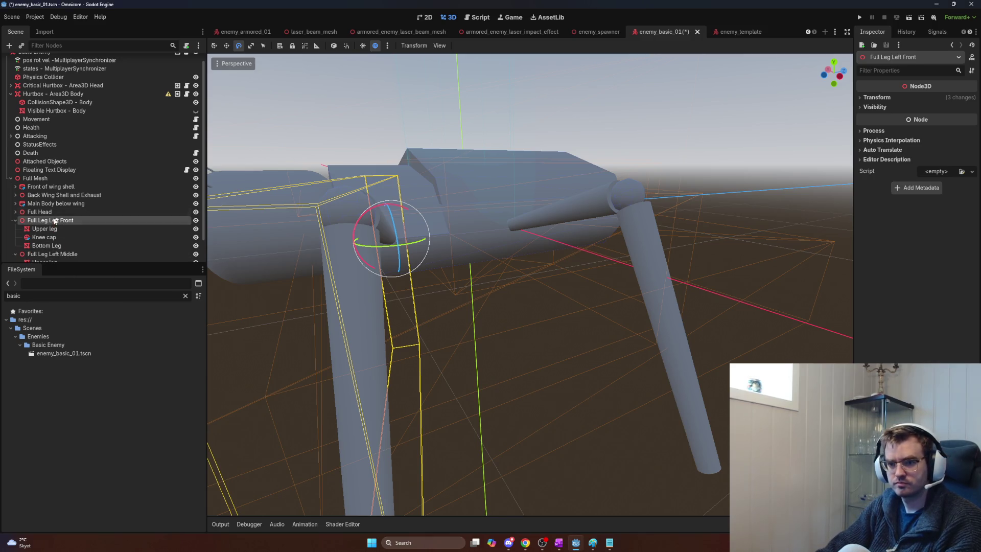
click(37, 253)
click(37, 220)
key(ctrl+z)
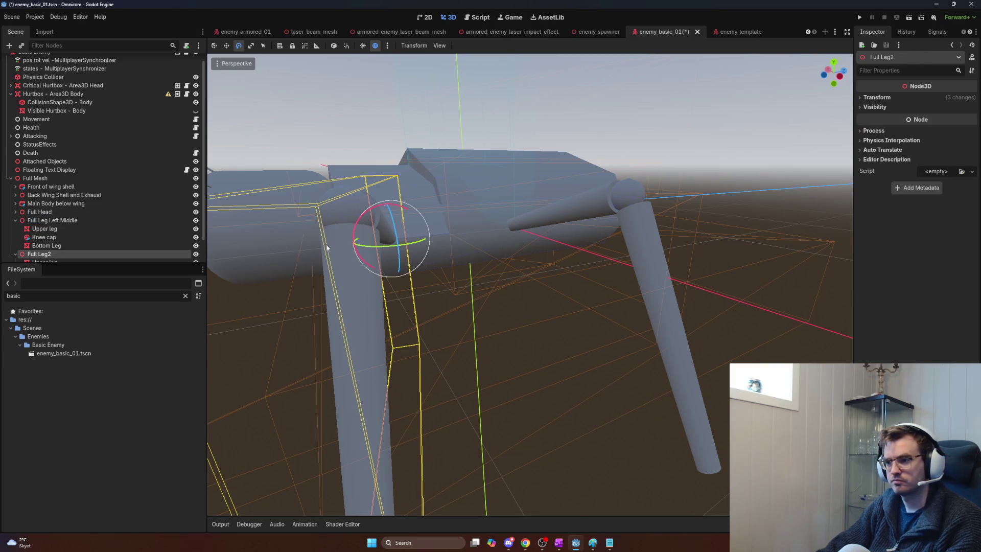
key(ctrl+z)
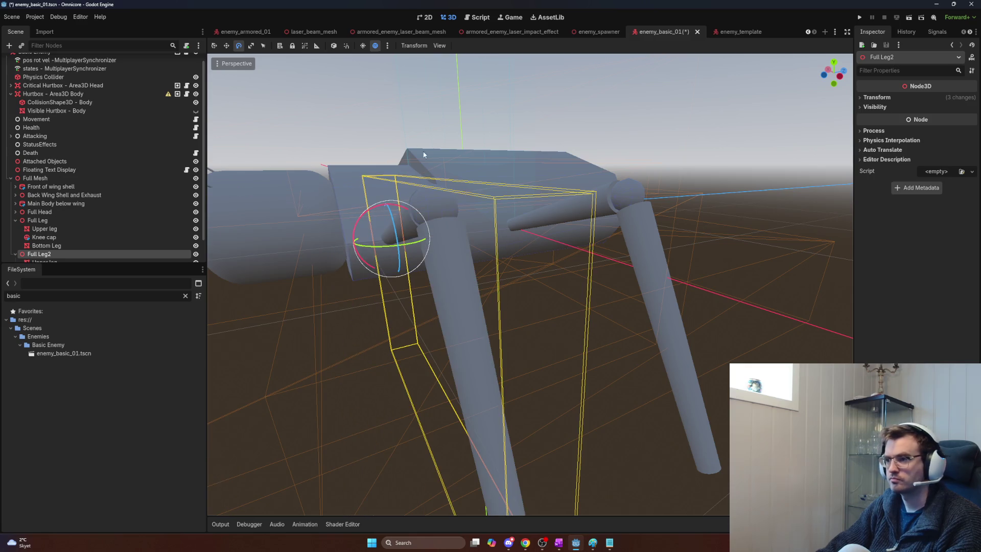
- Swivel Full Leg2 about 15° around the vertical axis
key(w)
key(e)
drag(389, 248, 393, 257)
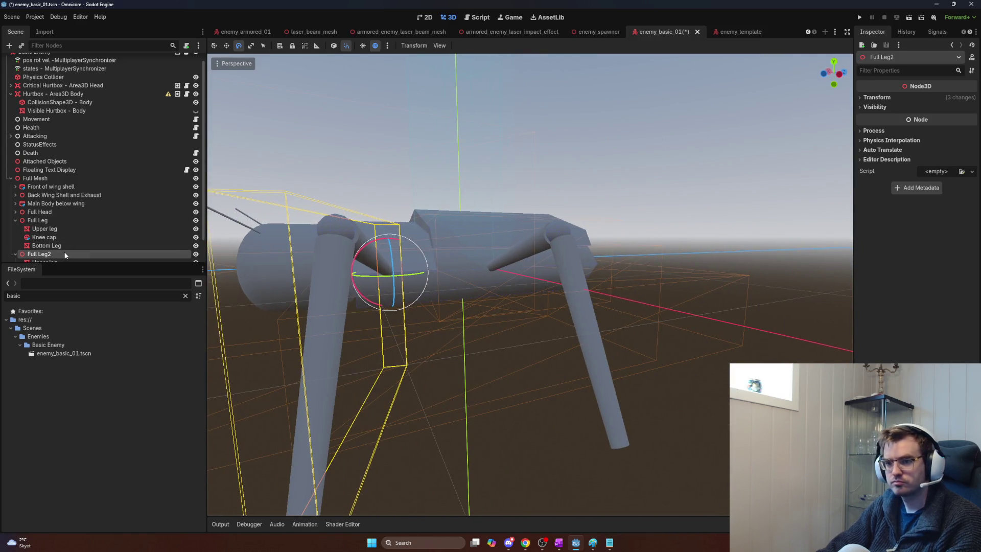
- Duplicate a leg in the Full Mesh group to create Full Leg3
click(67, 221)
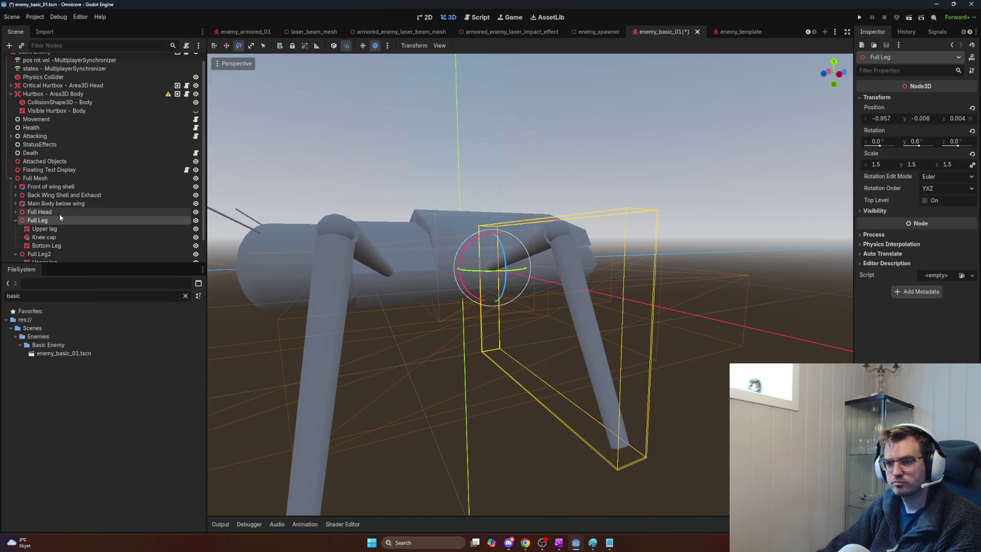
click(58, 214)
key(Down)
key(Down)
key(Down)
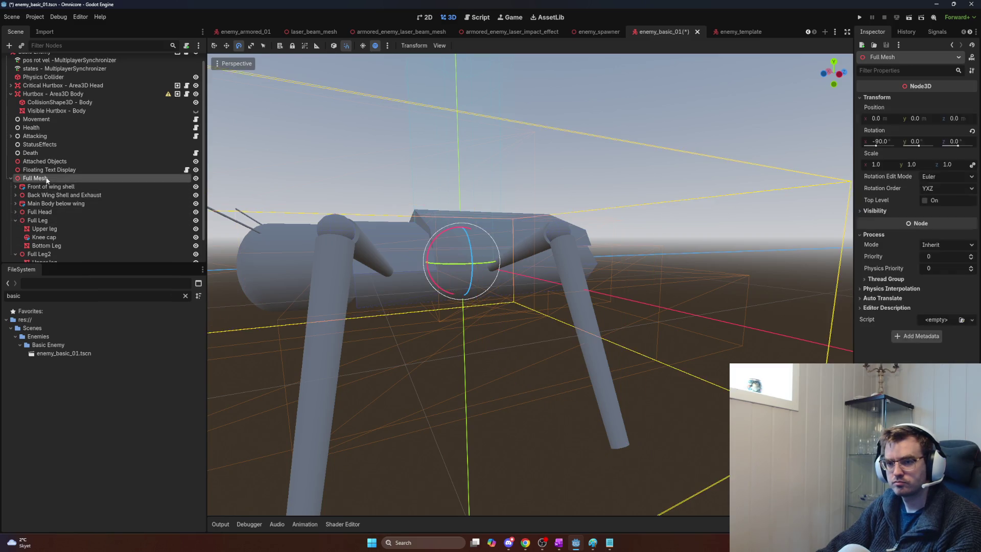
- Slide Full Leg3 1 unit along Z down the side of the body
key(w)
key(e)
key(w)
drag(528, 265, 585, 266)
scroll(585, 266, up, 10)
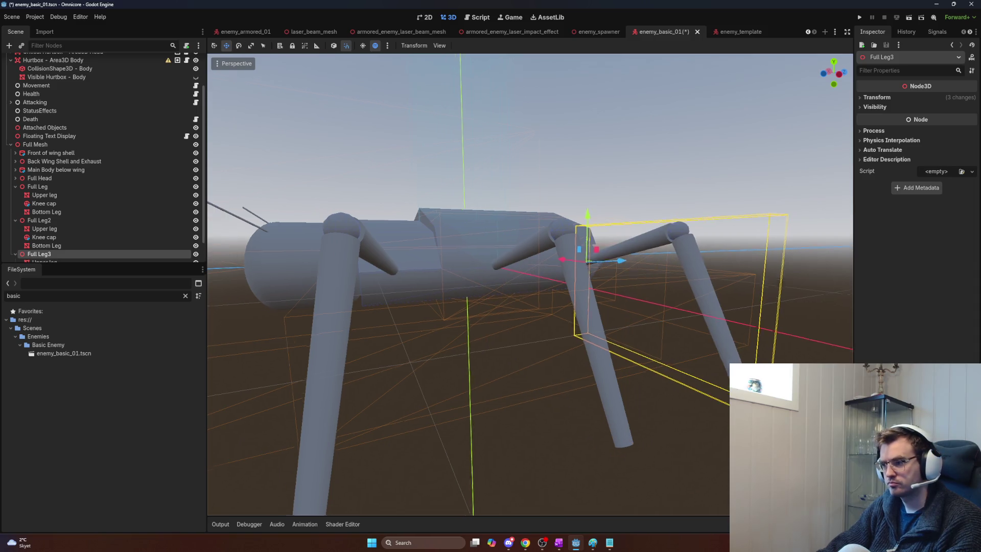
key(a)
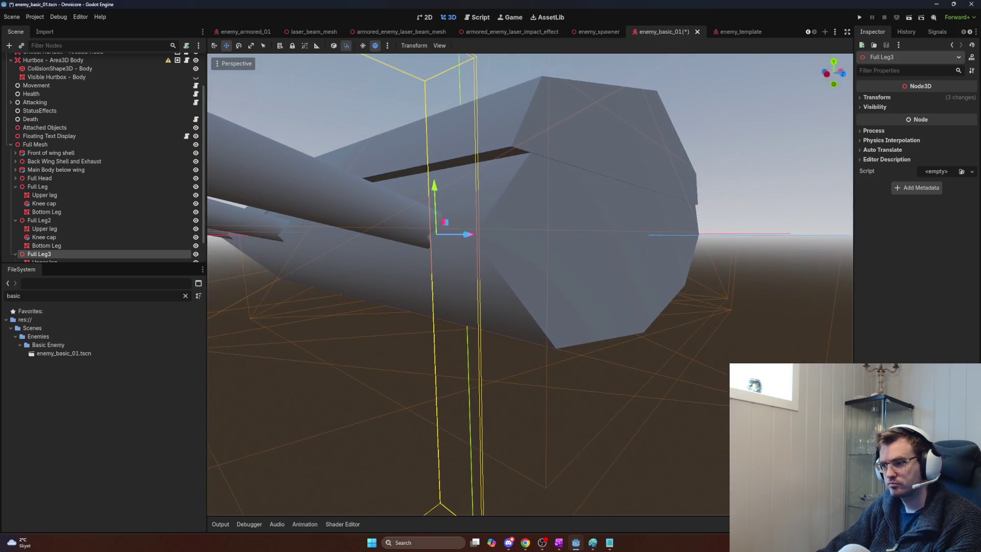